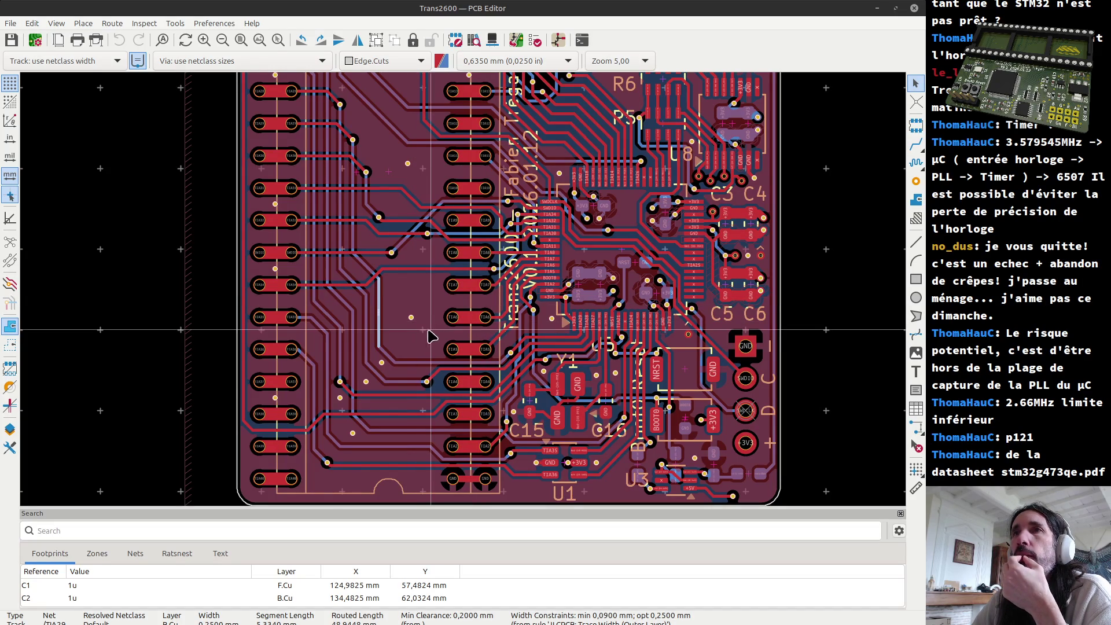
# Deselect the track and inspect the U5 QFP-64 microcontroller footprint on the board
pyautogui.click(119, 353)
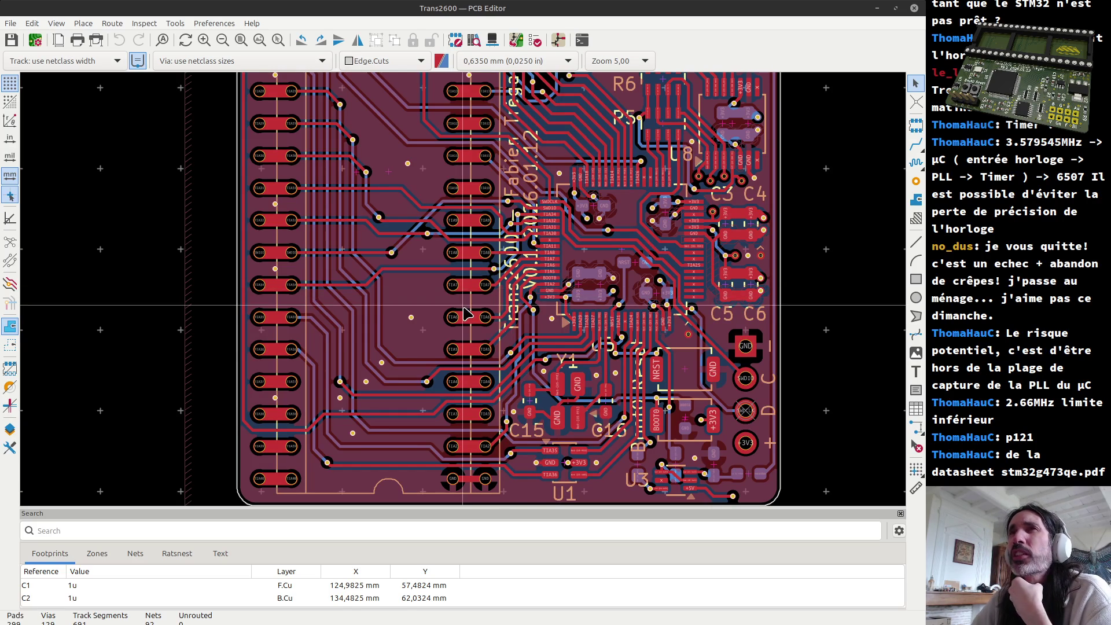
pyautogui.click(623, 200)
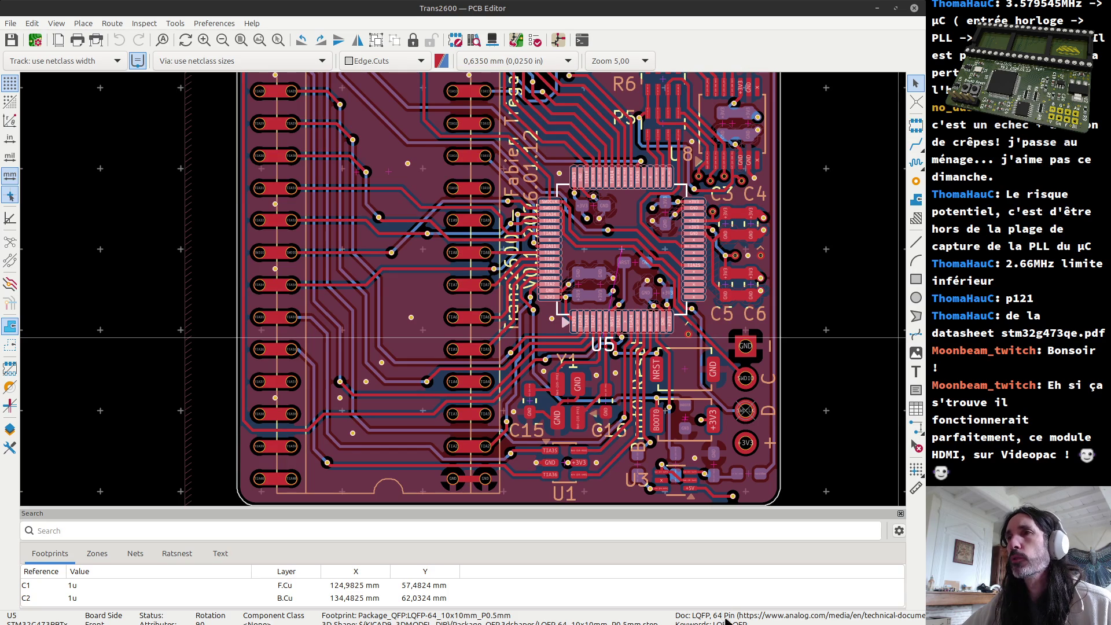
# Switch focus from KiCad to the Firefox window and start a new blank tab
pyautogui.hotkey('alt', 'Tab')
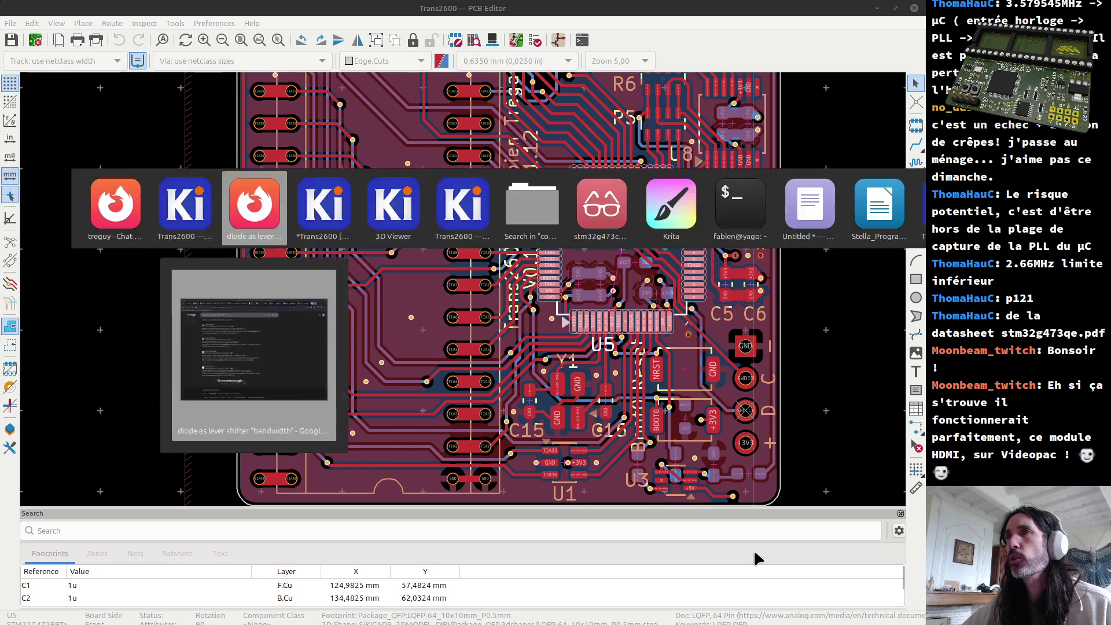
pyautogui.hotkey('alt', 'Tab')
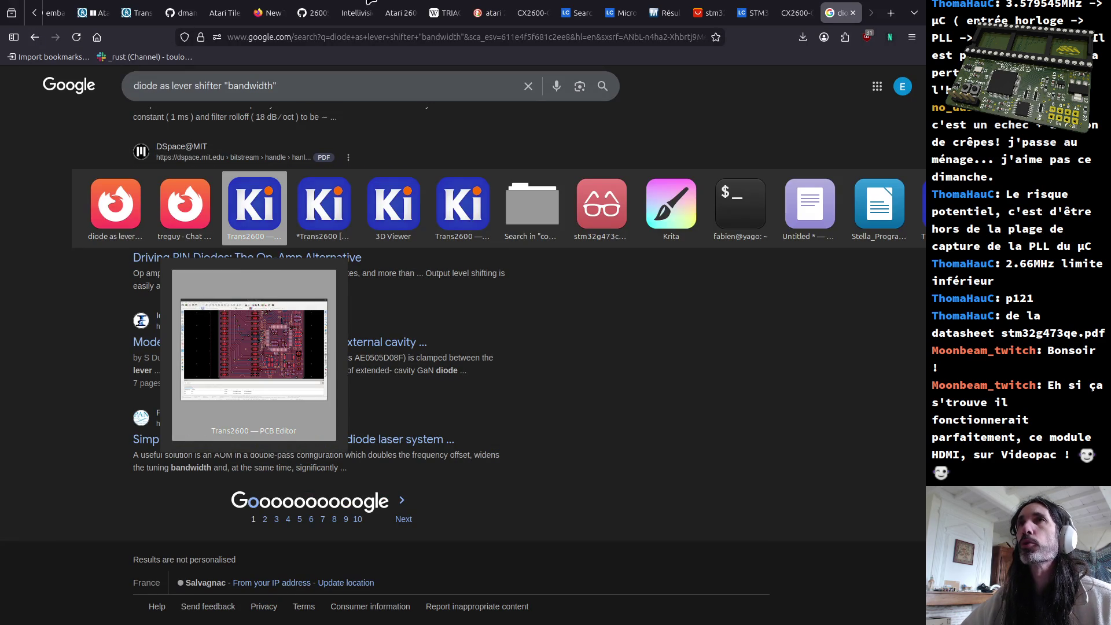
pyautogui.press('Escape')
pyautogui.click(332, 43)
pyautogui.hotkey('ctrl', 't')
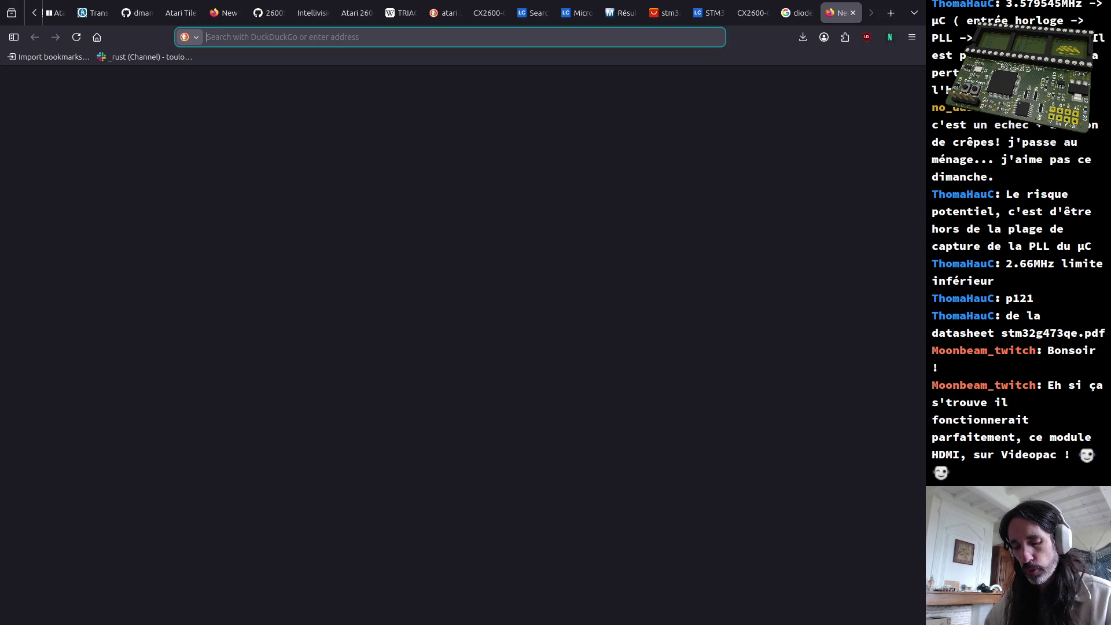
pyautogui.write('hmdi protocol')
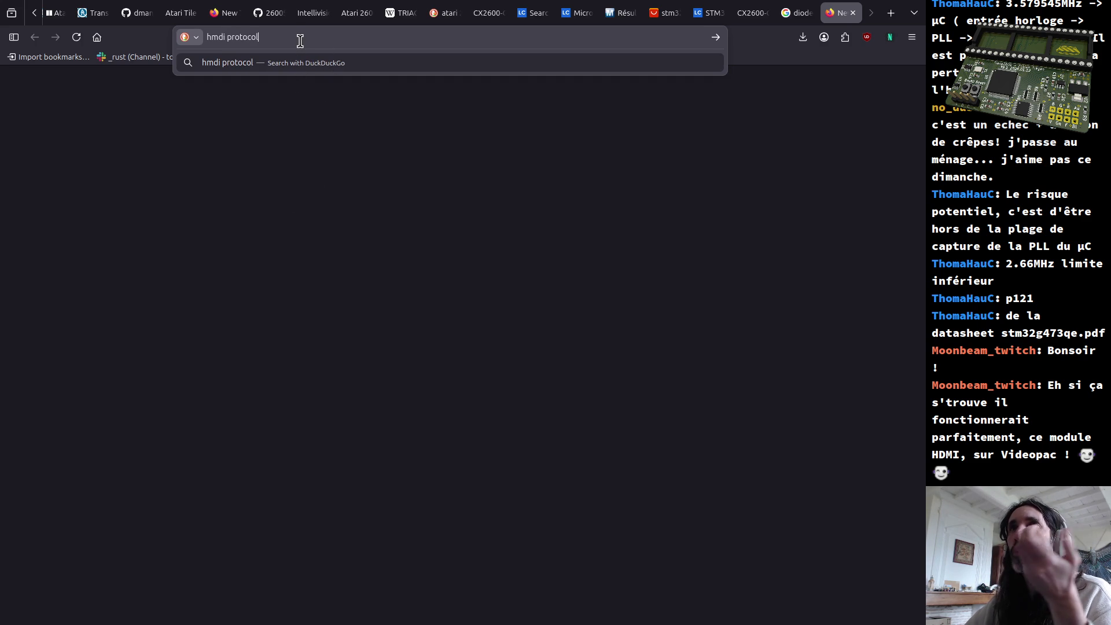
# Search for 'hmdi protocol' and open the ProDigitalWeb HDMI Protocols Demystified article
pyautogui.press('Return')
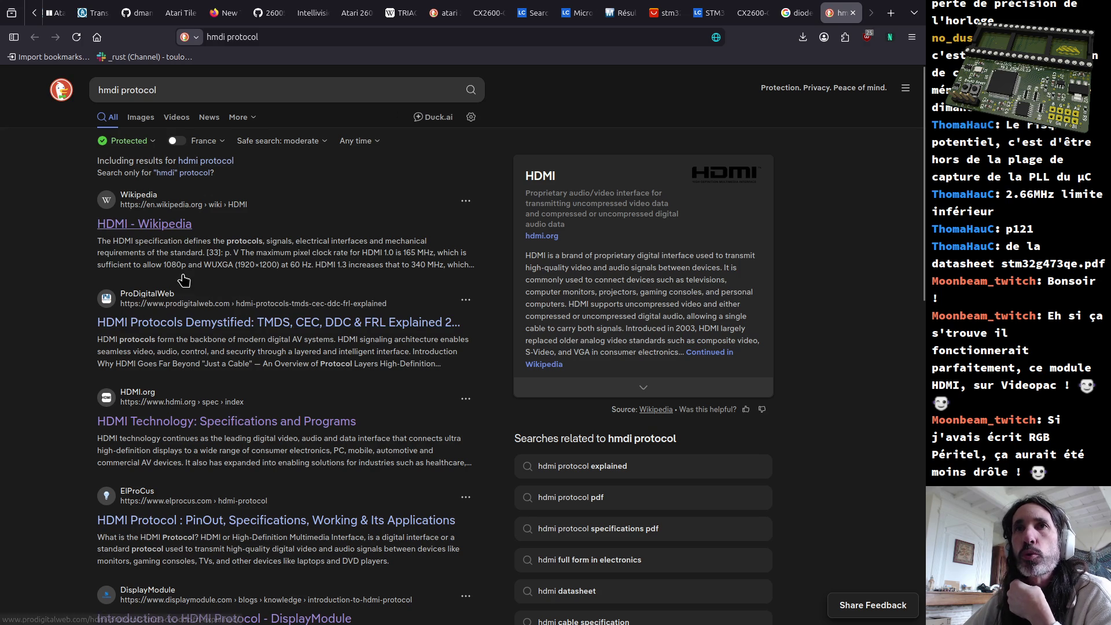
pyautogui.click(213, 325)
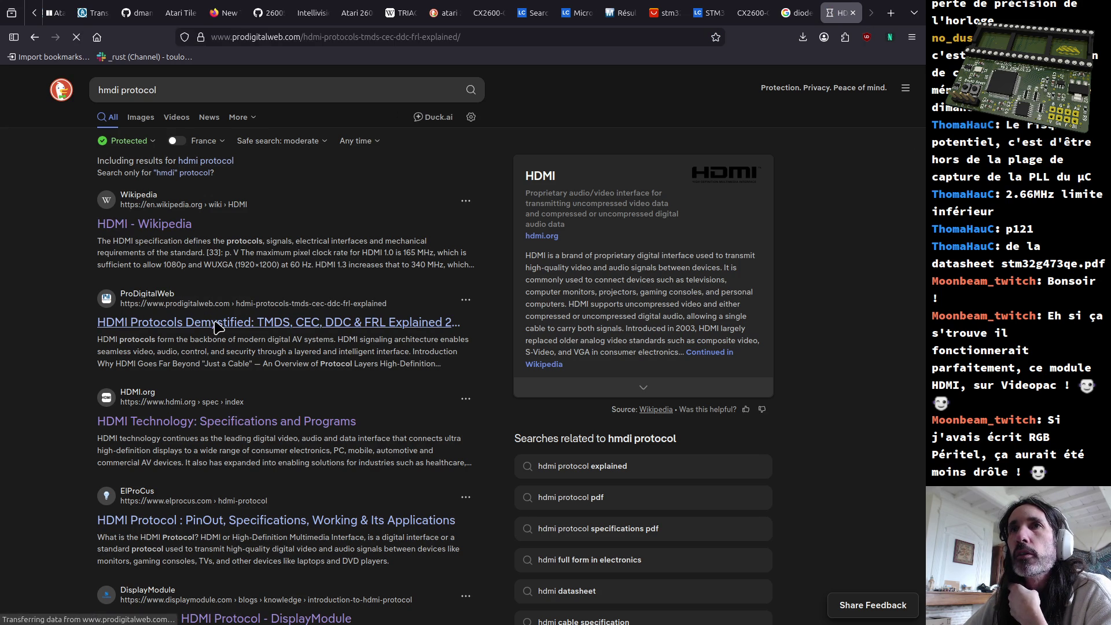
pyautogui.scroll(-5, 364, 408)
pyautogui.scroll(-1, 365, 408)
pyautogui.scroll(-5, 363, 410)
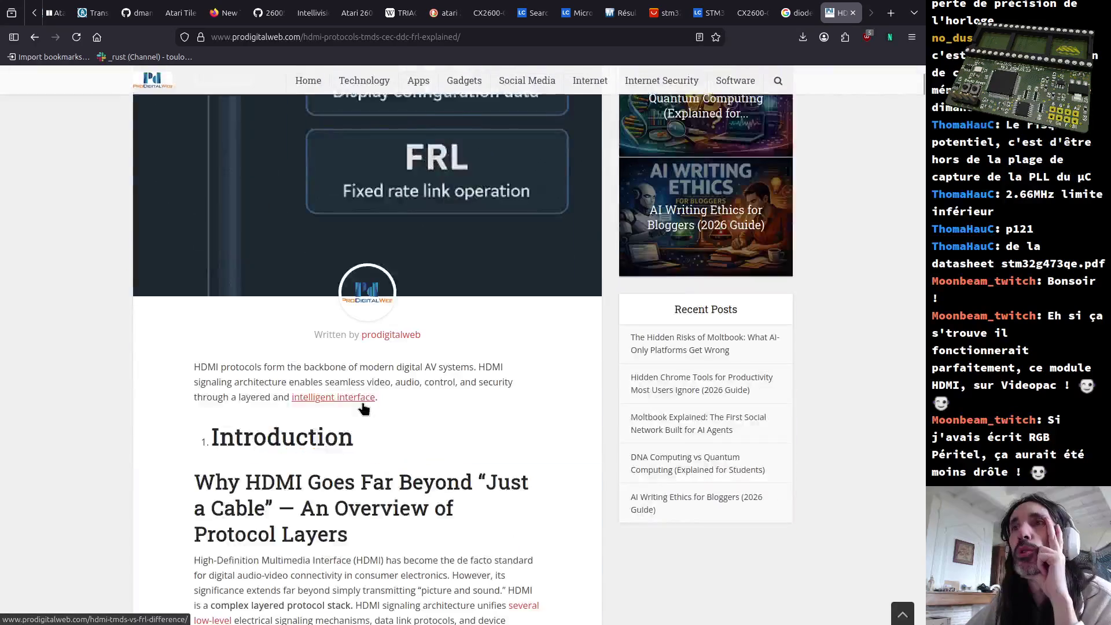
pyautogui.scroll(-4, 356, 415)
pyautogui.scroll(-4, 330, 386)
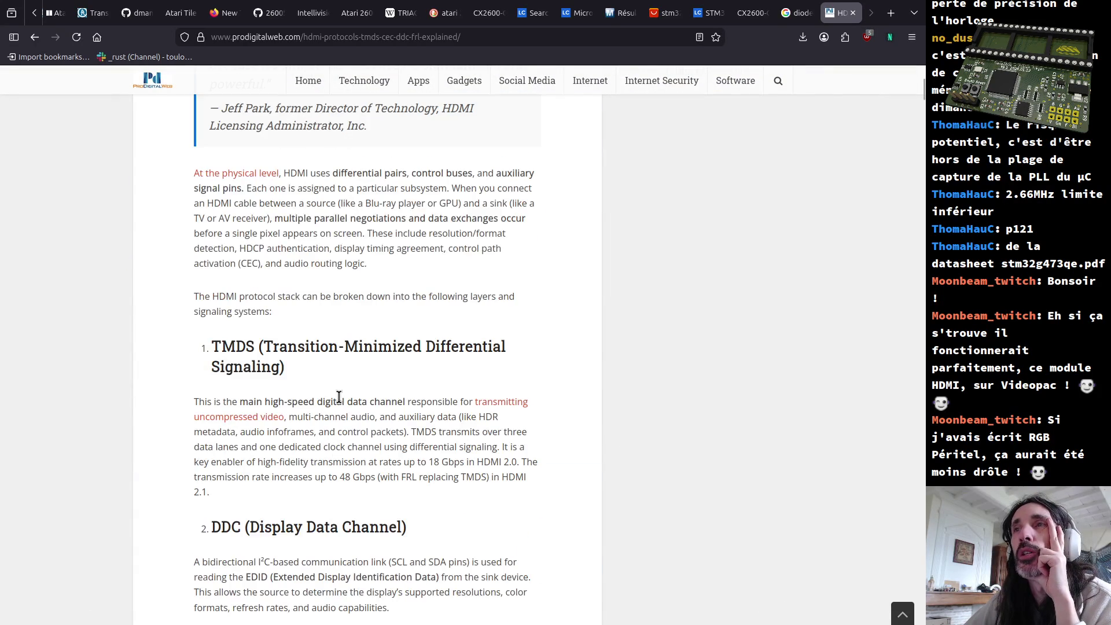
pyautogui.scroll(-4, 339, 398)
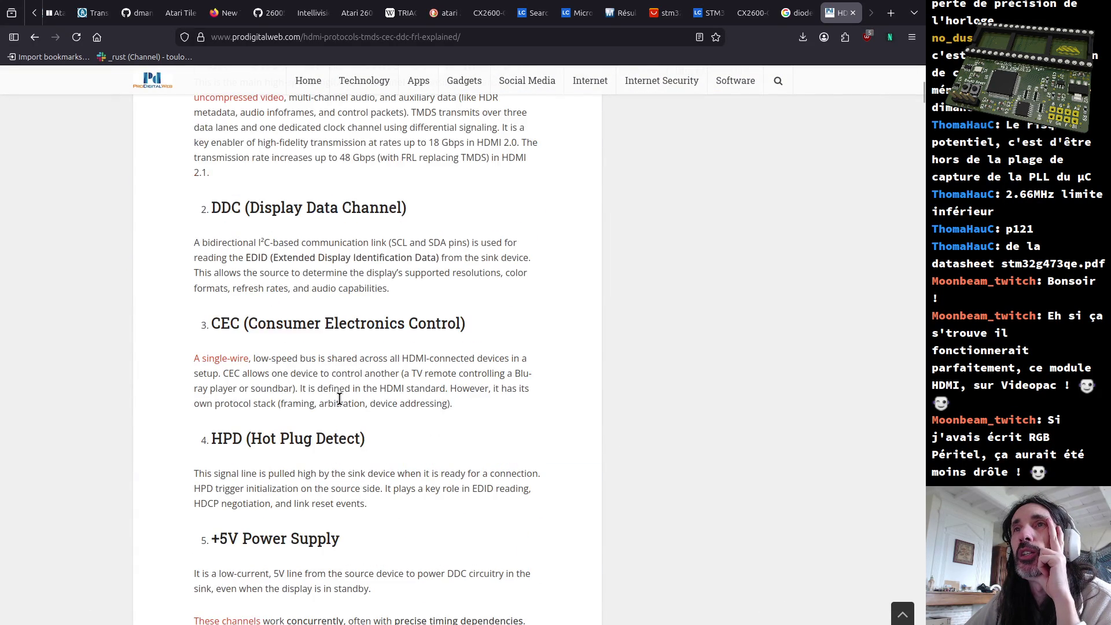
pyautogui.scroll(-4, 339, 397)
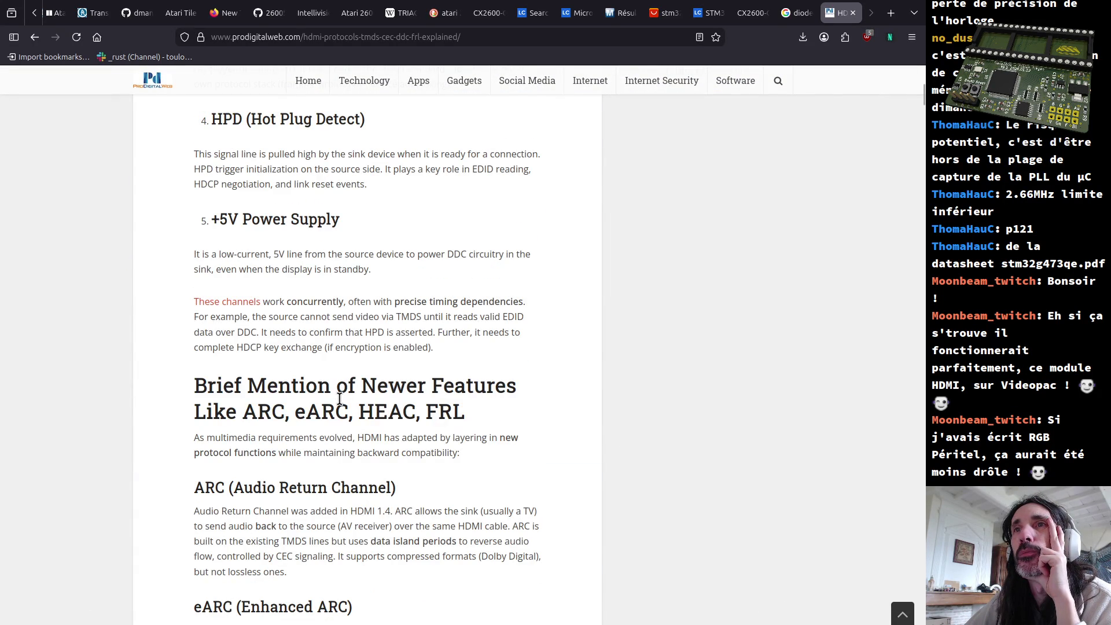
pyautogui.scroll(-4, 338, 397)
pyautogui.scroll(-4, 338, 398)
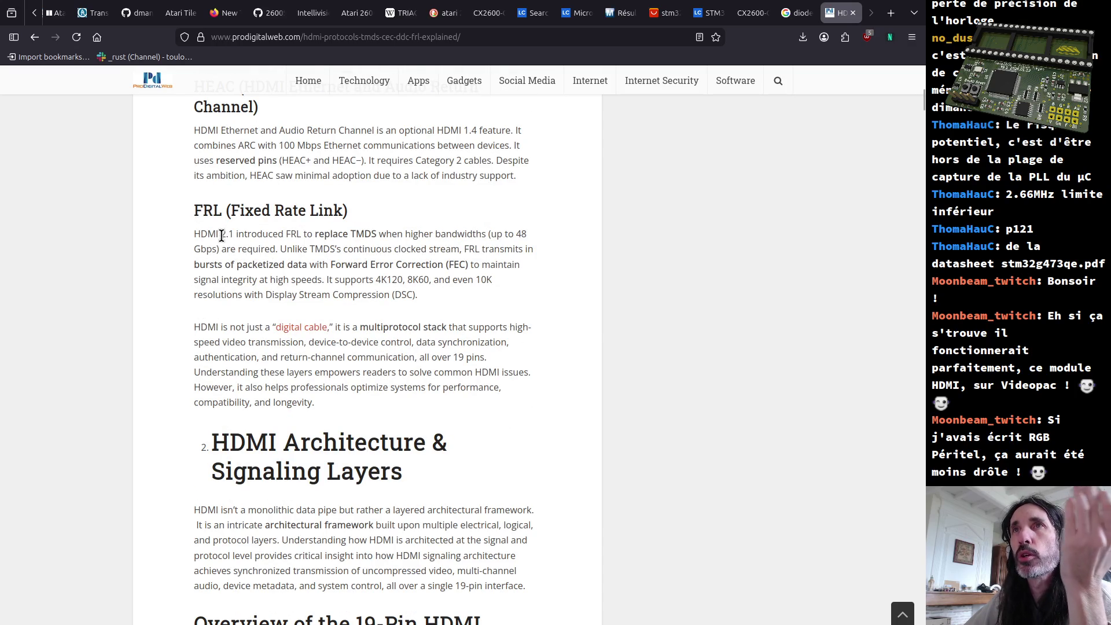
pyautogui.moveTo(224, 234); pyautogui.dragTo(239, 265)
pyautogui.scroll(-4, 248, 275)
pyautogui.scroll(-1, 249, 274)
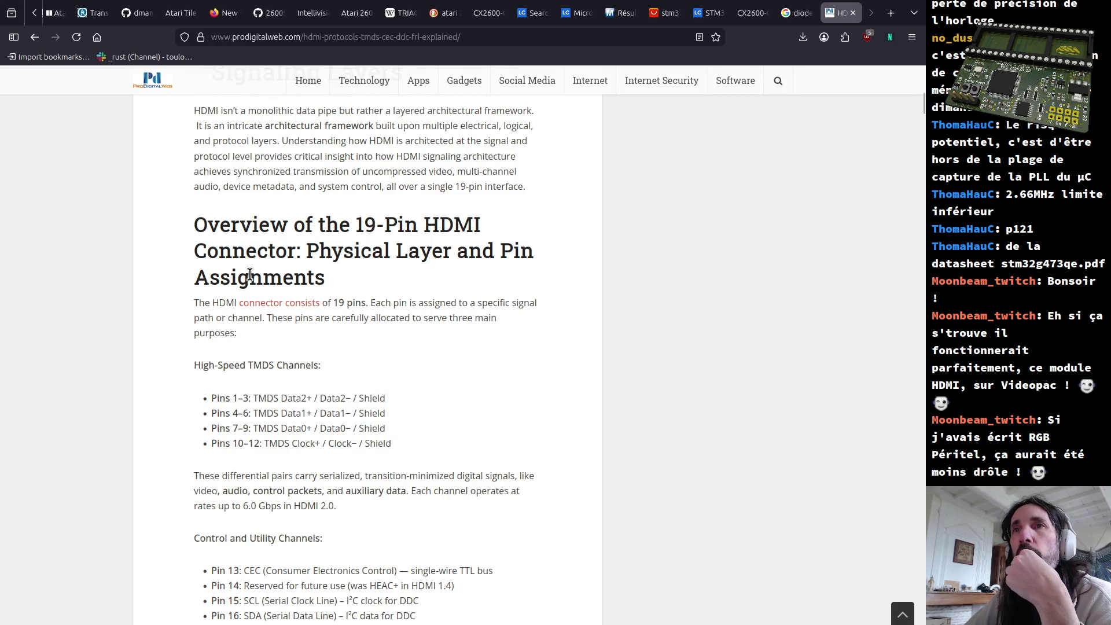
pyautogui.scroll(-5, 249, 274)
pyautogui.scroll(-5, 260, 293)
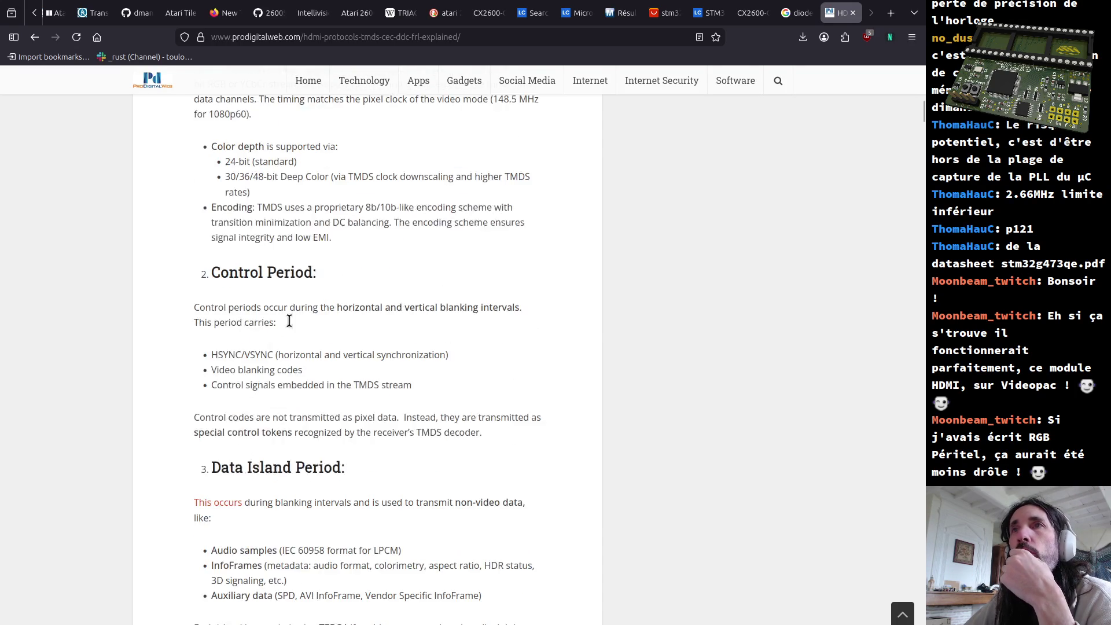
pyautogui.scroll(-5, 255, 343)
pyautogui.scroll(-5, 494, 318)
pyautogui.scroll(-5, 632, 369)
pyautogui.moveTo(922, 127); pyautogui.dragTo(923, 589)
pyautogui.scroll(1, 795, 478)
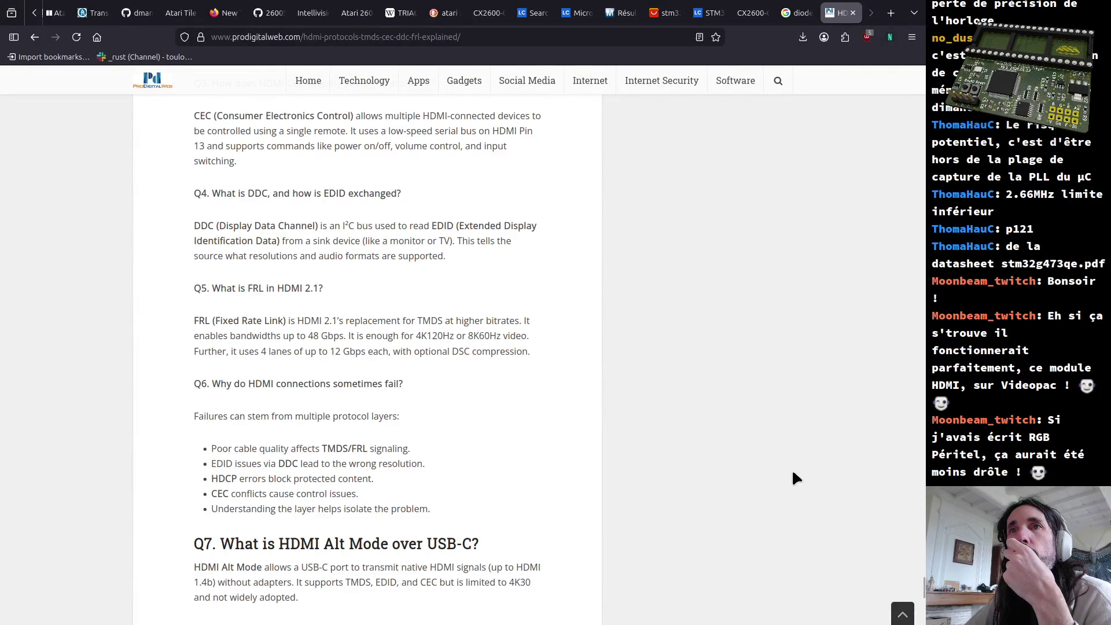
# Read the article's FAQ, highlighting the CEC passage and the Q8 answer on ARC and eARC
pyautogui.moveTo(195, 116)
pyautogui.mouseDown()
pyautogui.moveTo(261, 185)
pyautogui.moveTo(437, 552)
pyautogui.mouseUp()
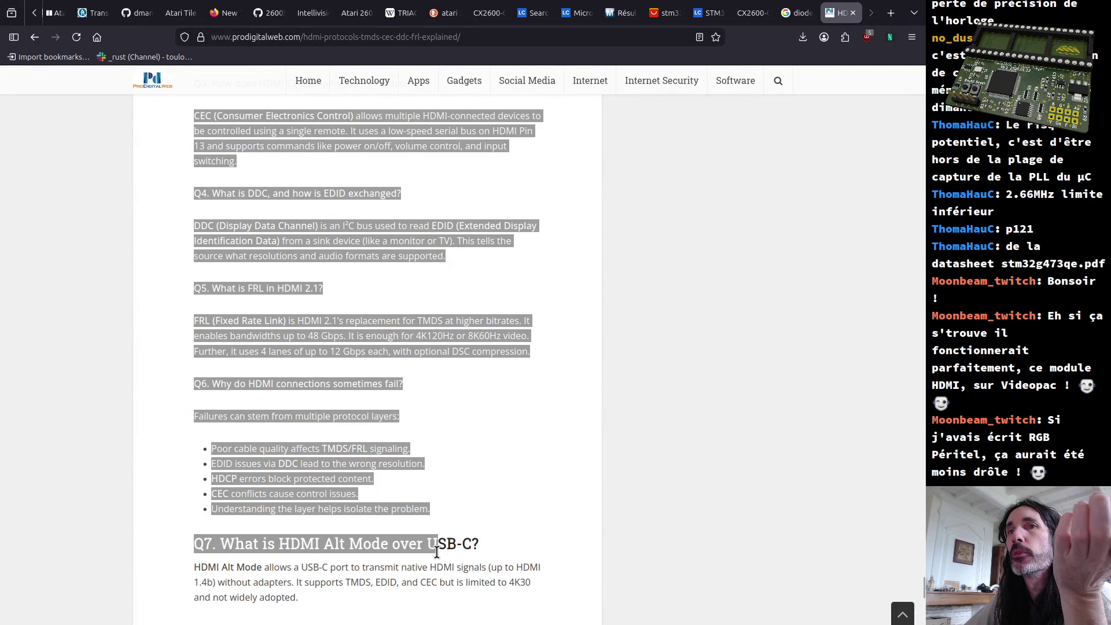
pyautogui.scroll(-5, 436, 552)
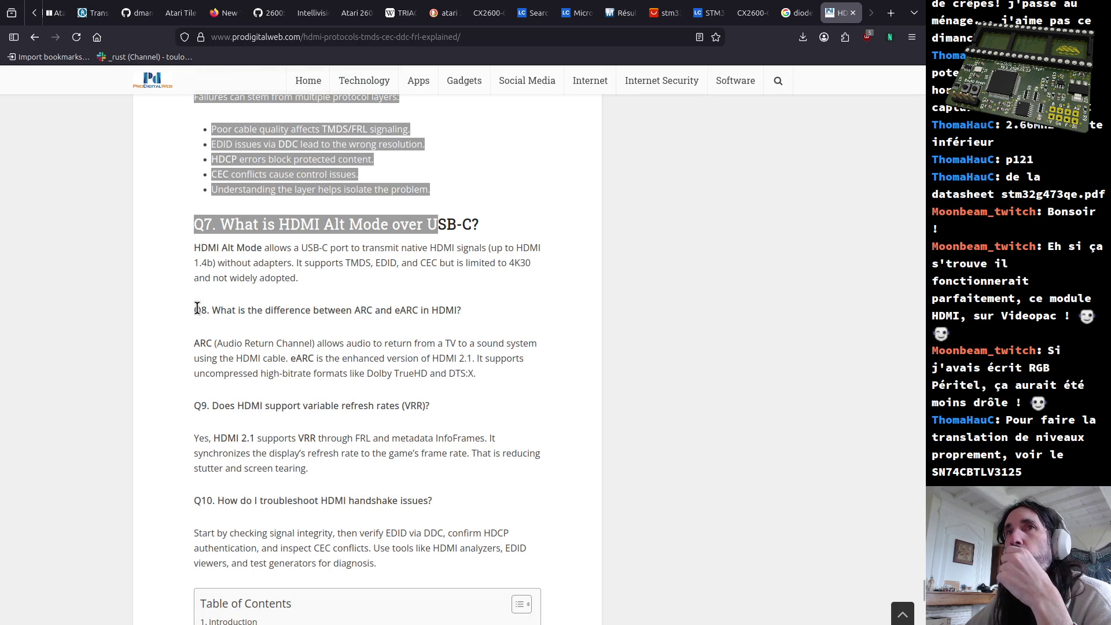
pyautogui.moveTo(200, 310); pyautogui.dragTo(478, 365)
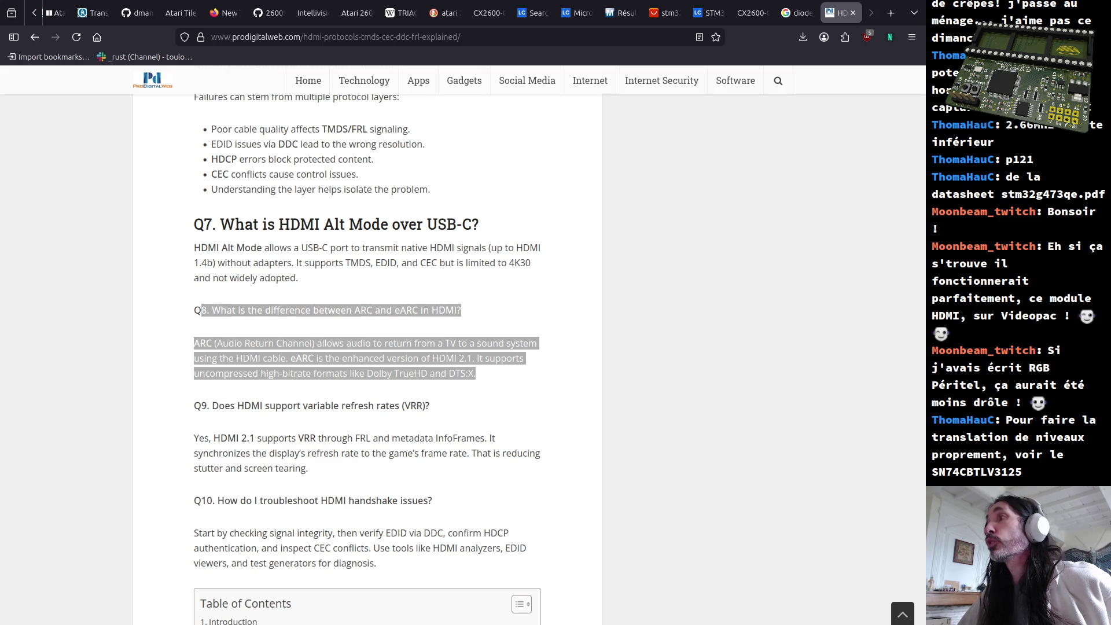
pyautogui.click(596, 40)
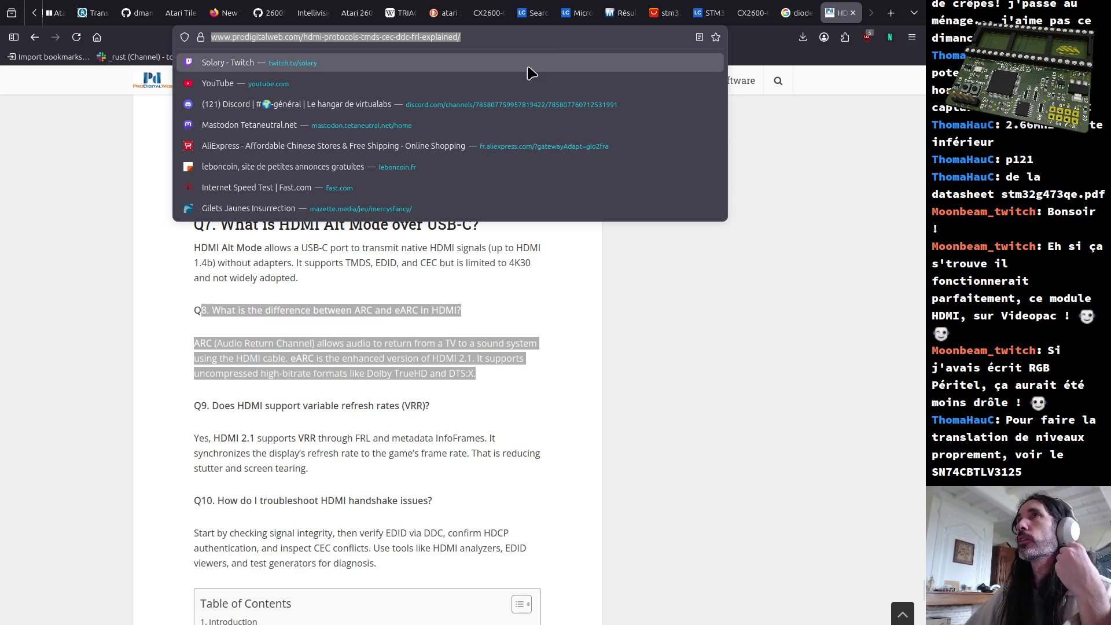
# Go to the LCSC tab and search for SN74CBTLV3125
pyautogui.click(623, 13)
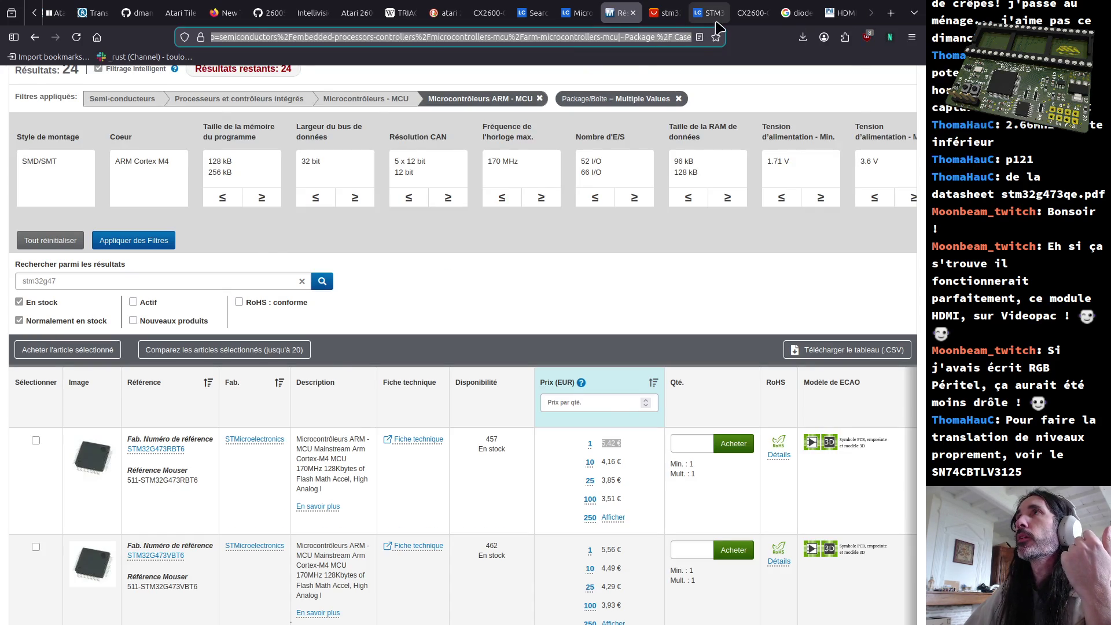
pyautogui.click(705, 13)
pyautogui.click(356, 109)
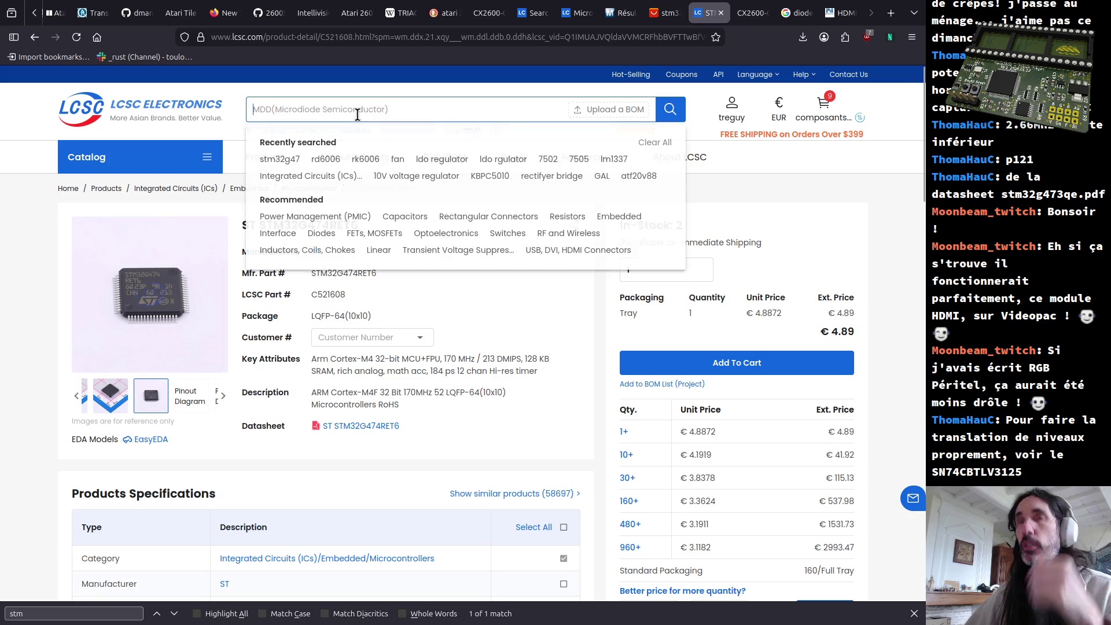
pyautogui.write('SN74CBTLV3125')
pyautogui.press('Return')
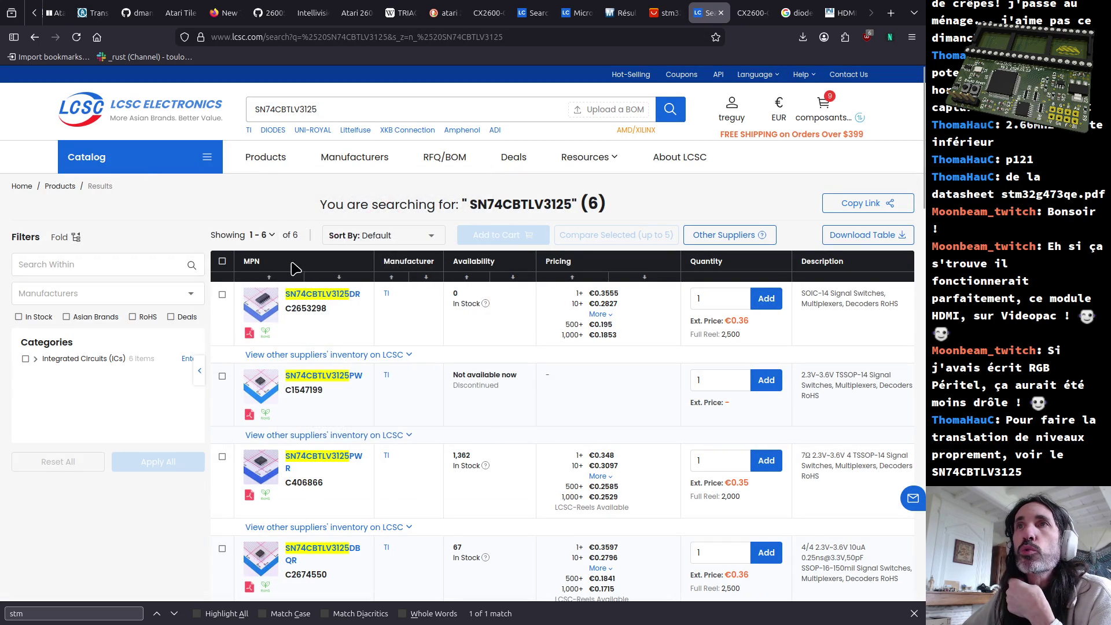
# Narrow results to Logic > Signal Switches, check the supply voltage, and open the C406866 datasheet
pyautogui.click(35, 359)
pyautogui.click(45, 374)
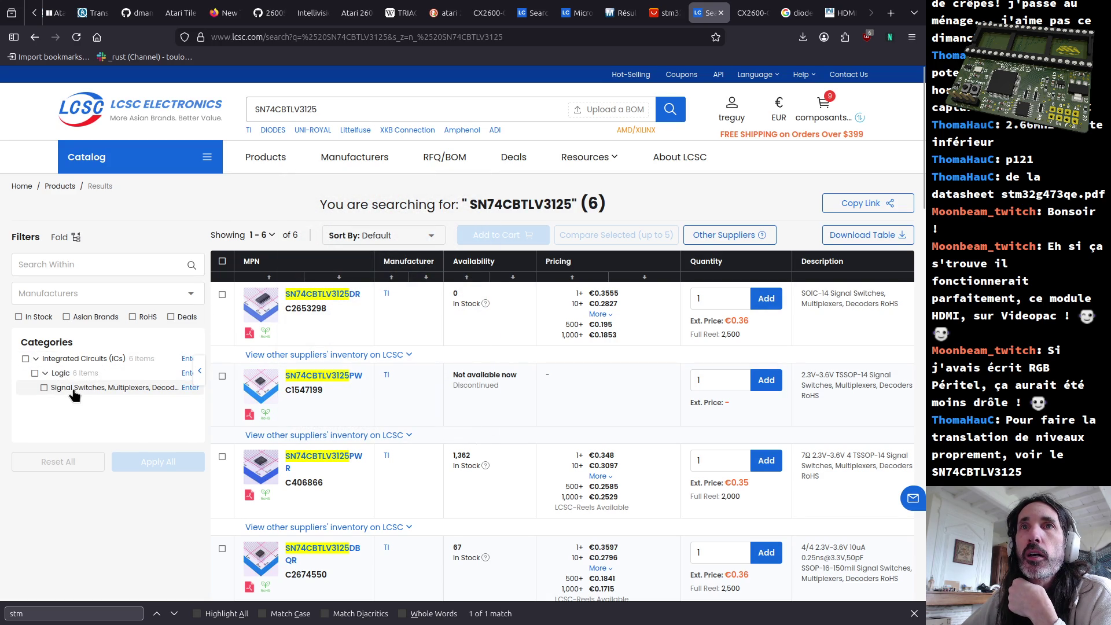
pyautogui.click(188, 388)
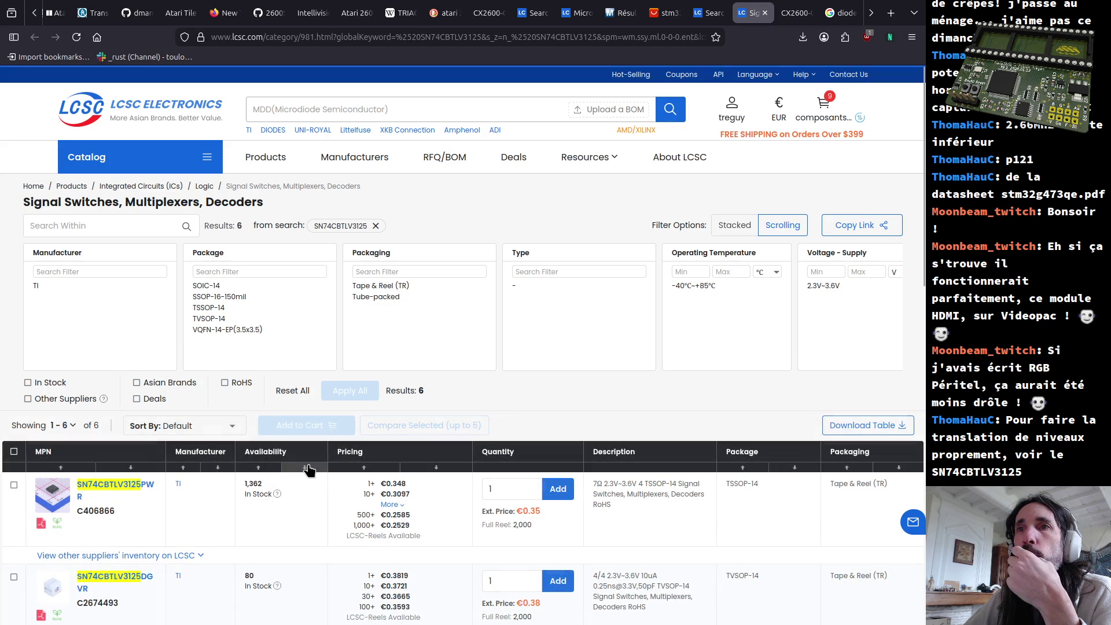
pyautogui.scroll(-4, 309, 518)
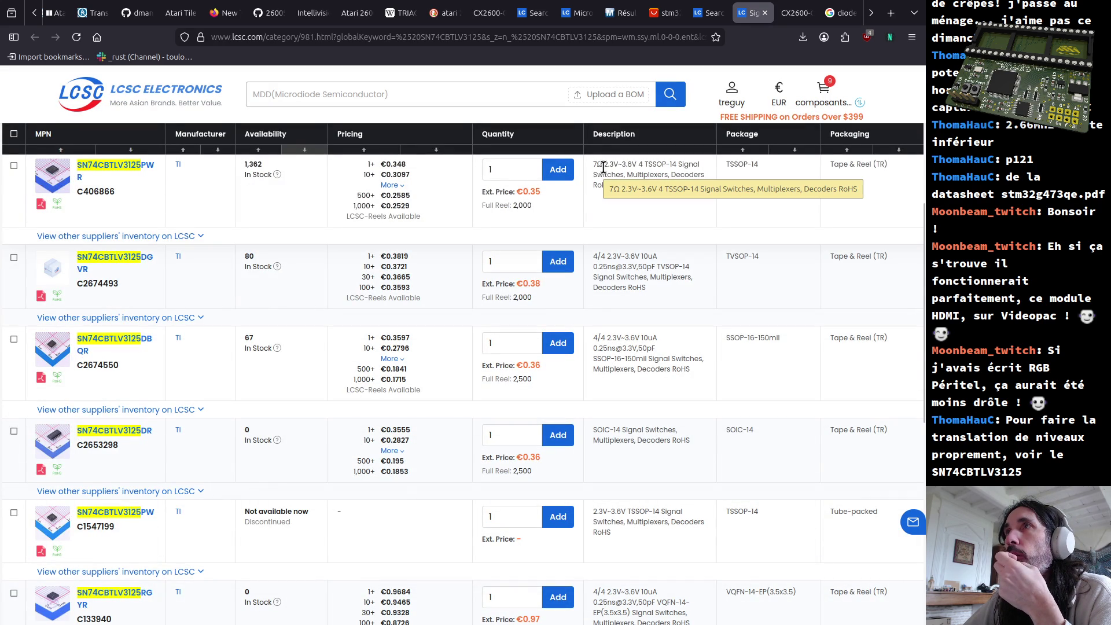
pyautogui.moveTo(607, 165); pyautogui.dragTo(643, 165)
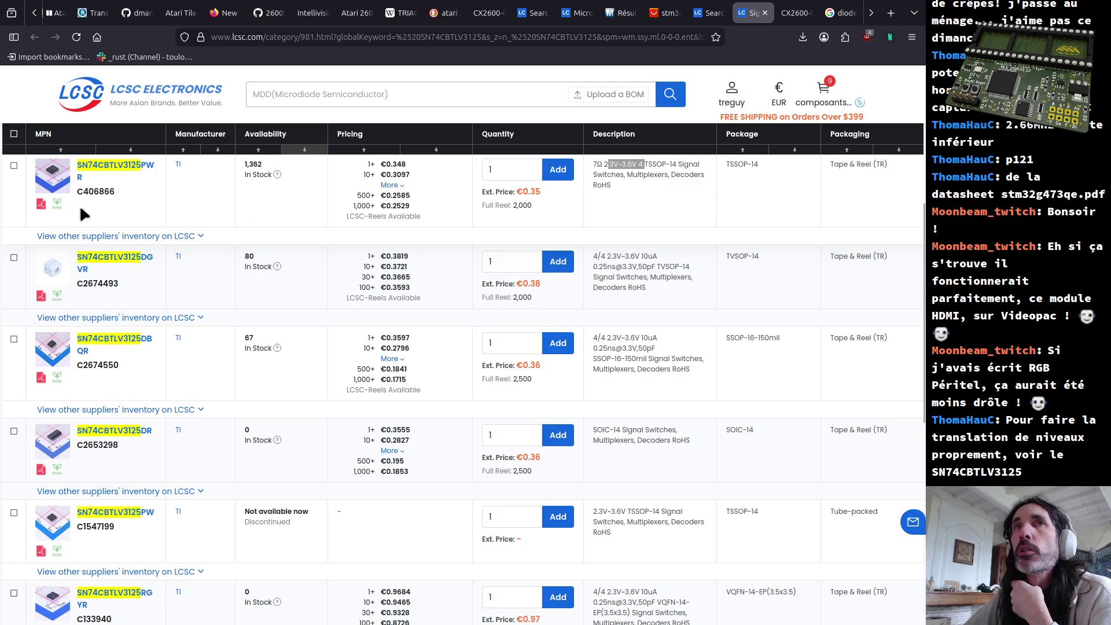
pyautogui.click(40, 204)
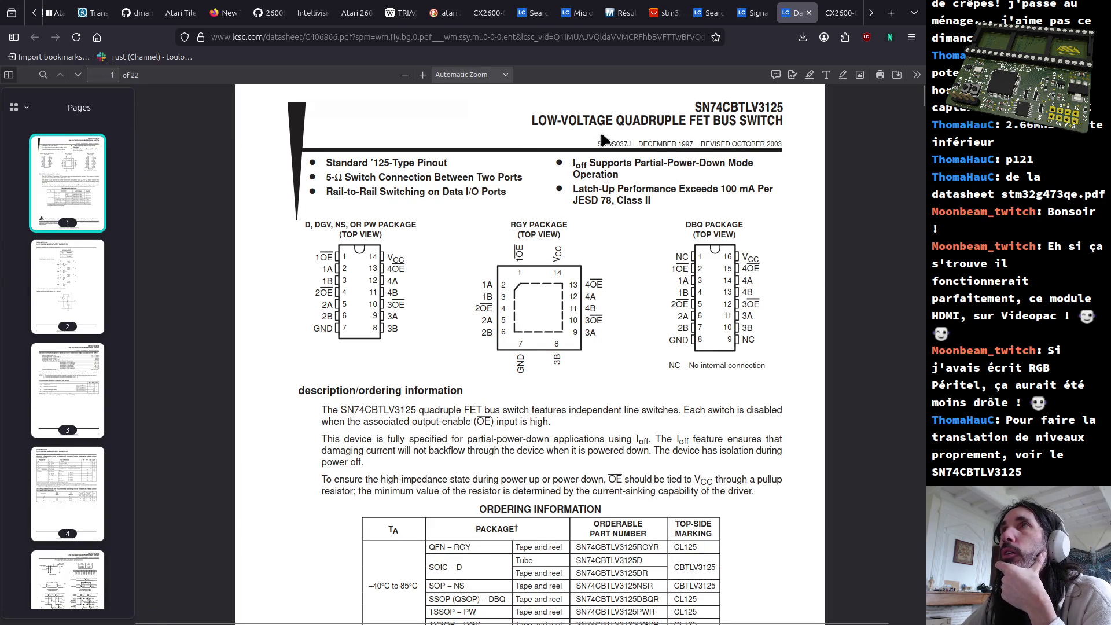
# Read the datasheet's first-page description, highlighting the quadruple FET bus switch phrases
pyautogui.moveTo(584, 121); pyautogui.dragTo(784, 121)
pyautogui.moveTo(326, 419); pyautogui.dragTo(497, 414)
pyautogui.doubleClick(473, 410)
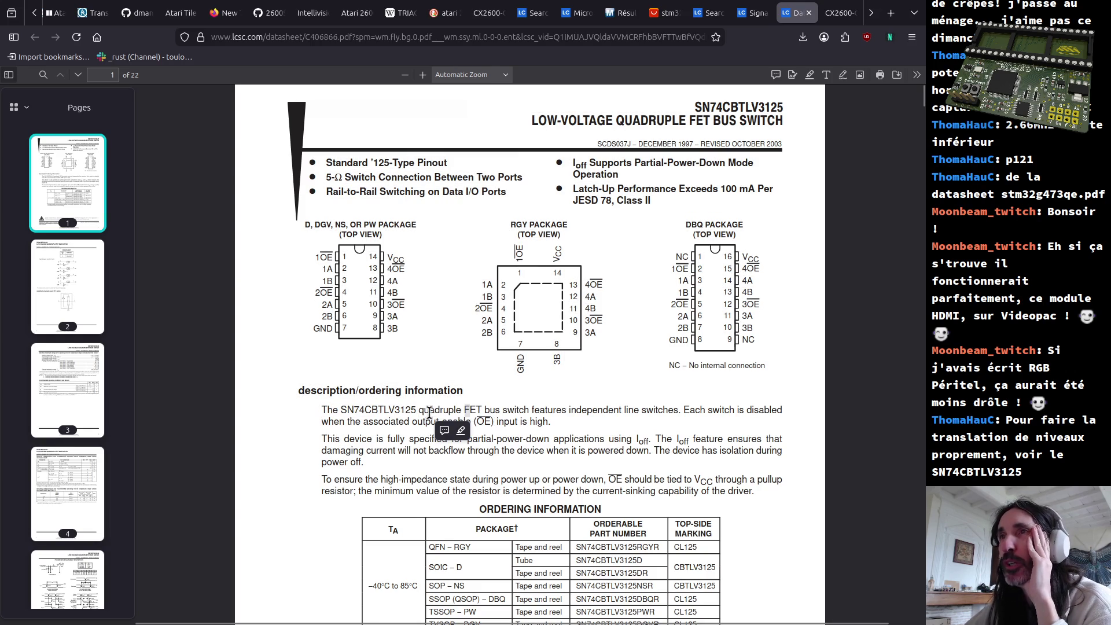
pyautogui.moveTo(419, 409); pyautogui.dragTo(522, 410)
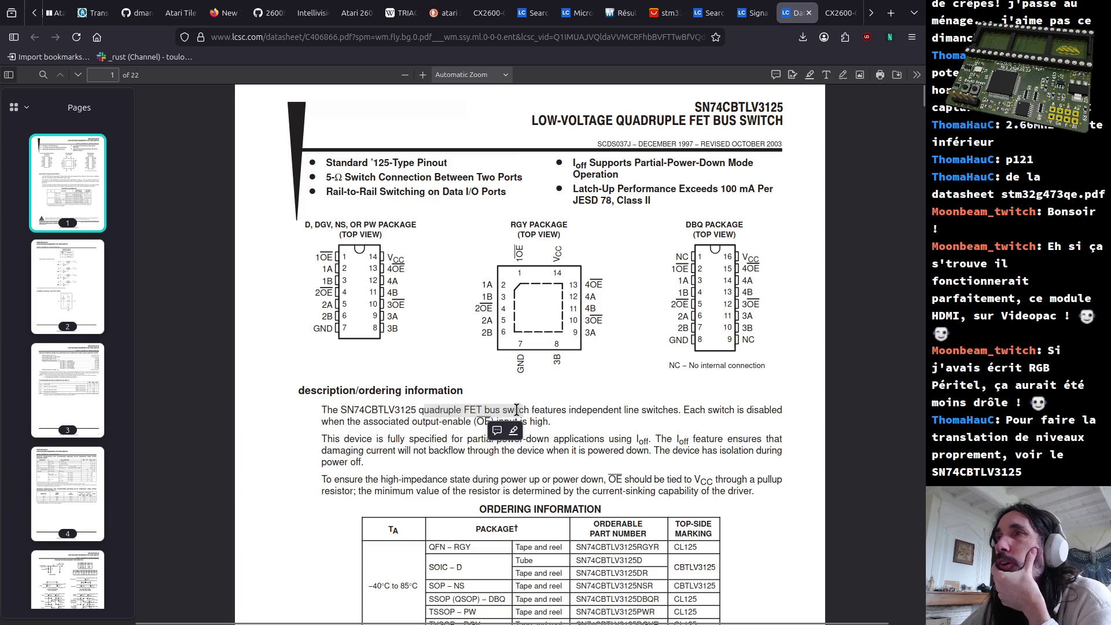
pyautogui.click(709, 408)
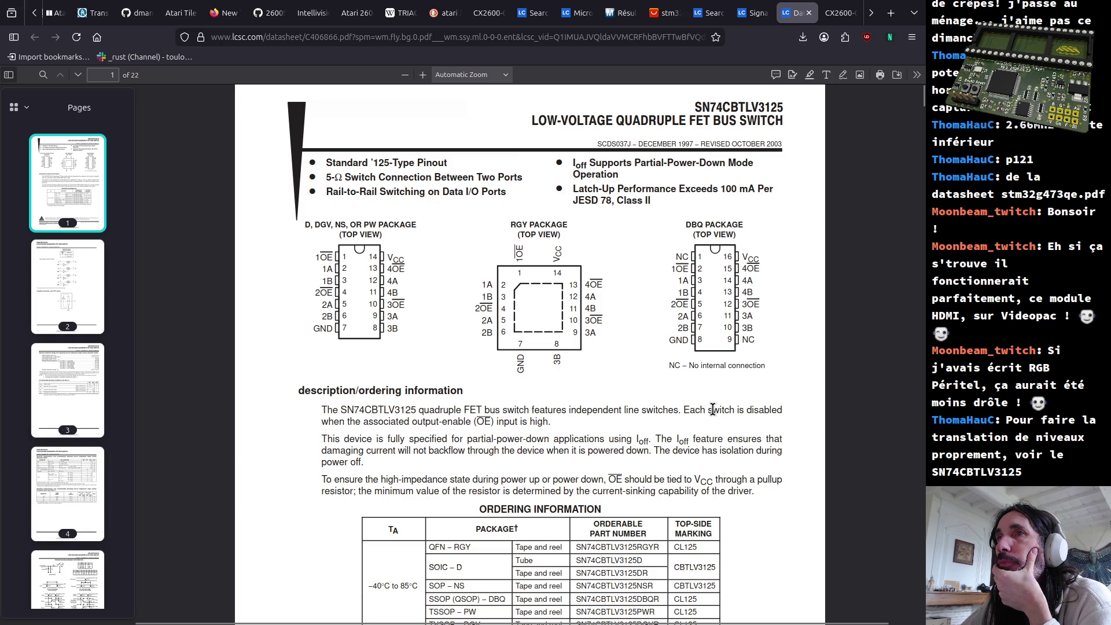
pyautogui.moveTo(716, 410); pyautogui.dragTo(685, 413)
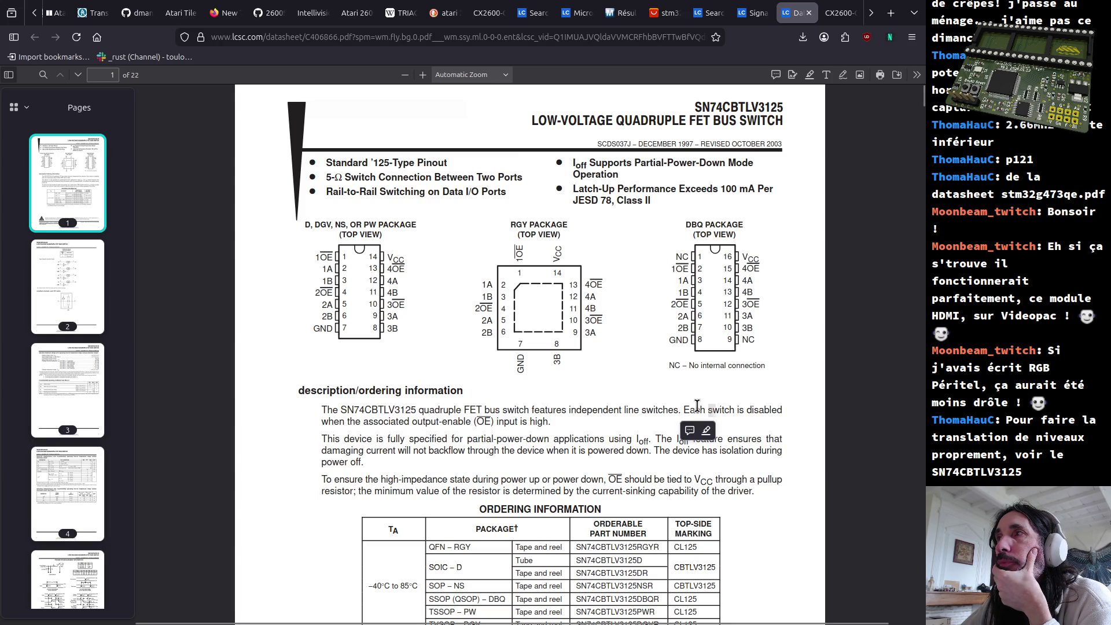
pyautogui.moveTo(341, 423); pyautogui.dragTo(521, 425)
pyautogui.scroll(-3, 521, 425)
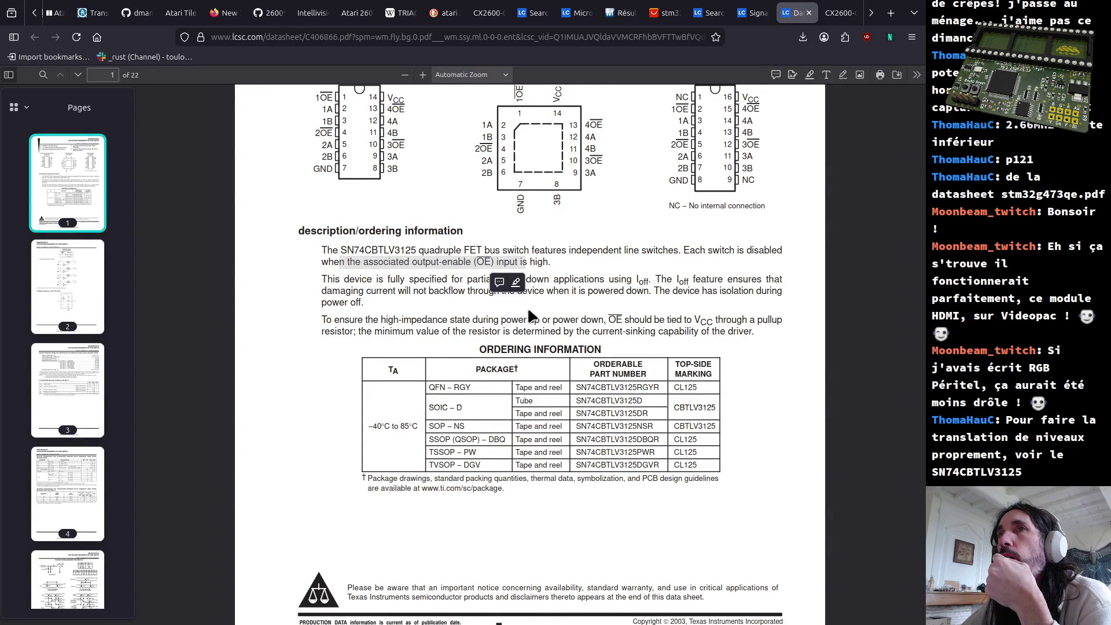
pyautogui.scroll(-2, 530, 317)
pyautogui.scroll(-5, 532, 320)
pyautogui.scroll(-3, 533, 325)
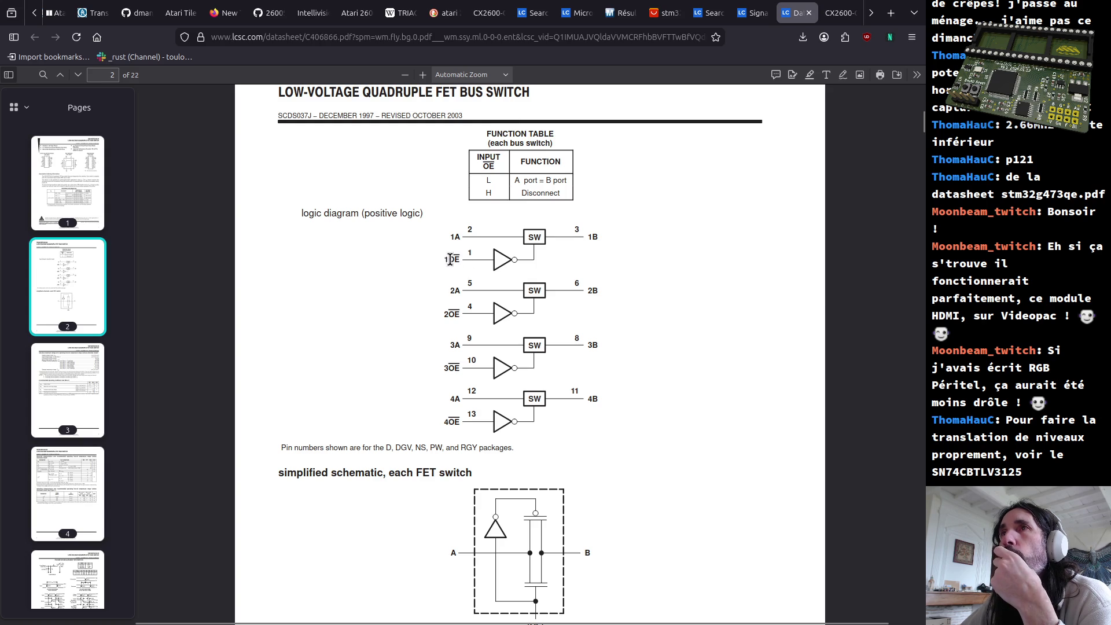
# Review page 2's logic diagram 1OE/1A labels and the simplified FET switch schematic heading
pyautogui.doubleClick(475, 272)
pyautogui.click(512, 249)
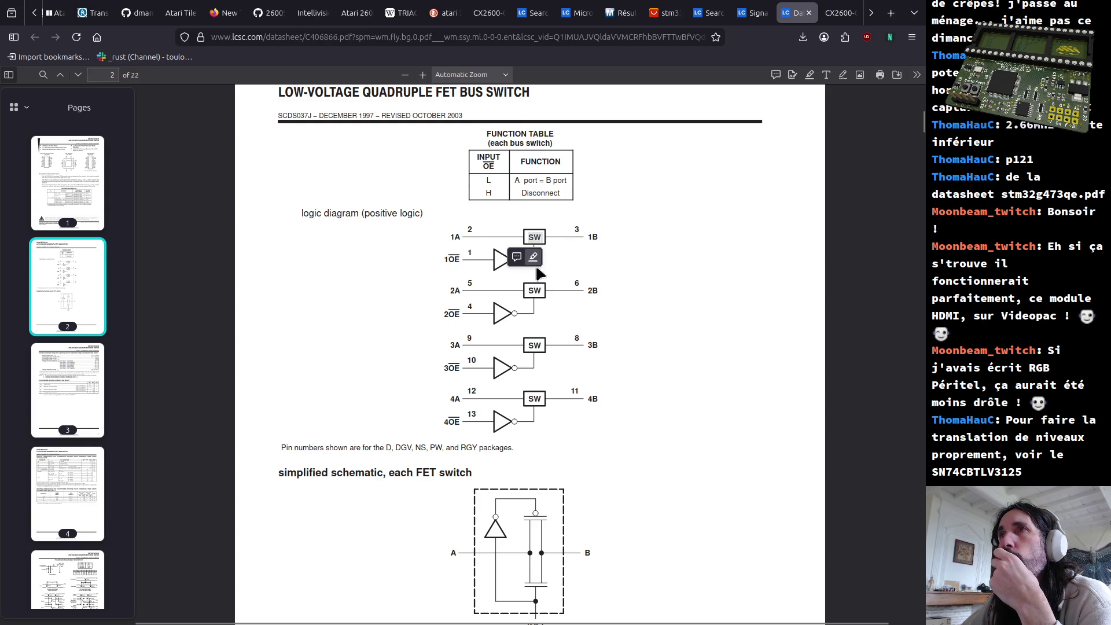
pyautogui.click(531, 295)
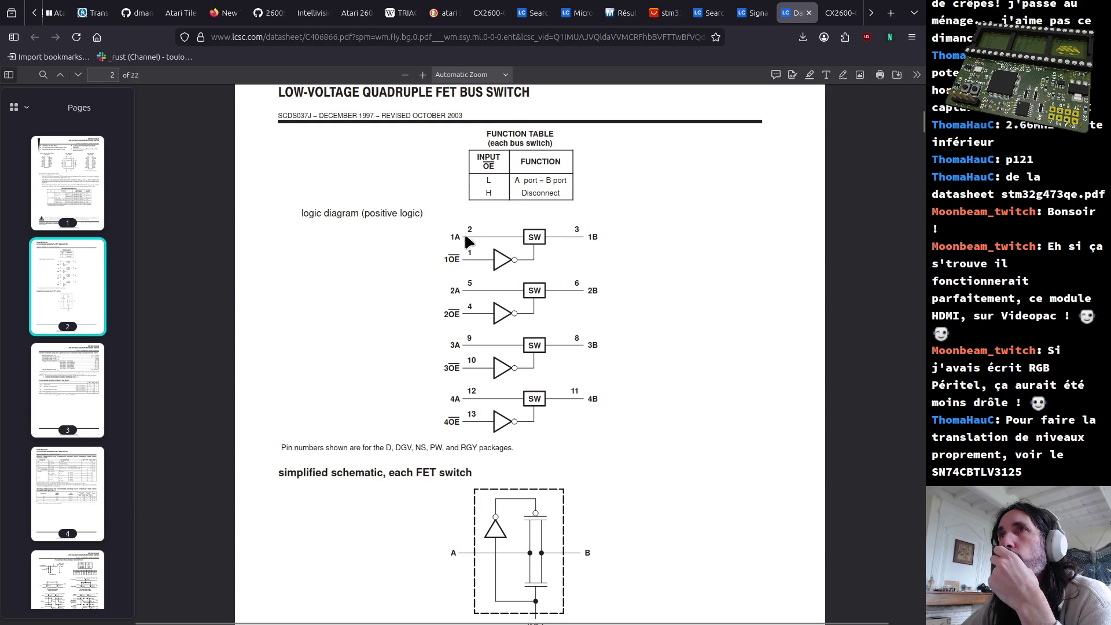
pyautogui.scroll(-3, 559, 234)
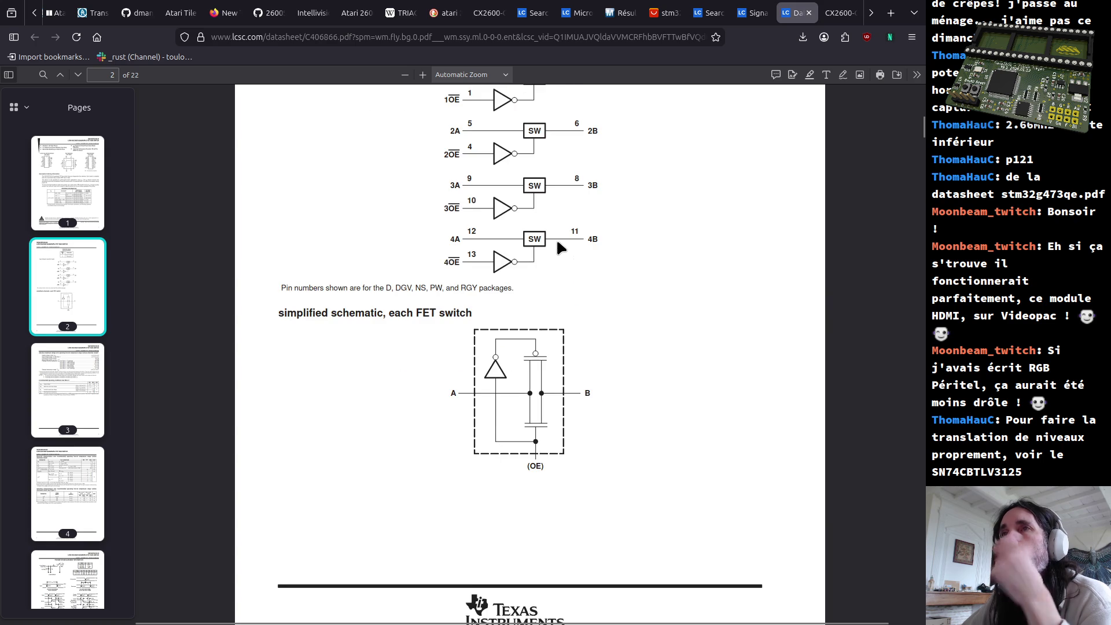
pyautogui.moveTo(405, 313); pyautogui.dragTo(448, 313)
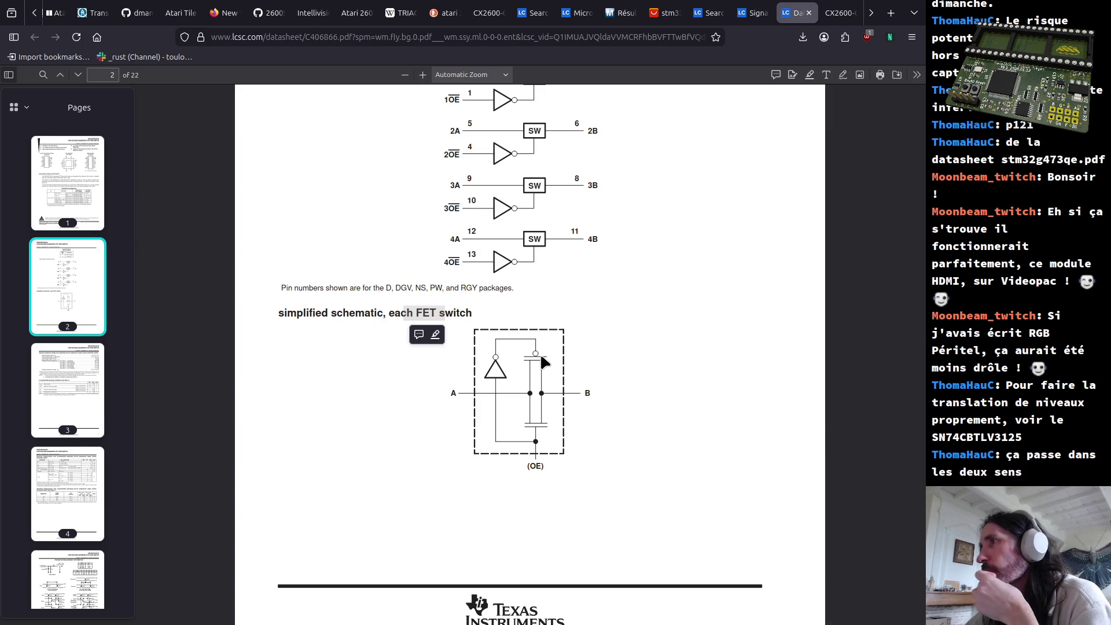
pyautogui.scroll(-3, 569, 381)
pyautogui.scroll(-3, 574, 392)
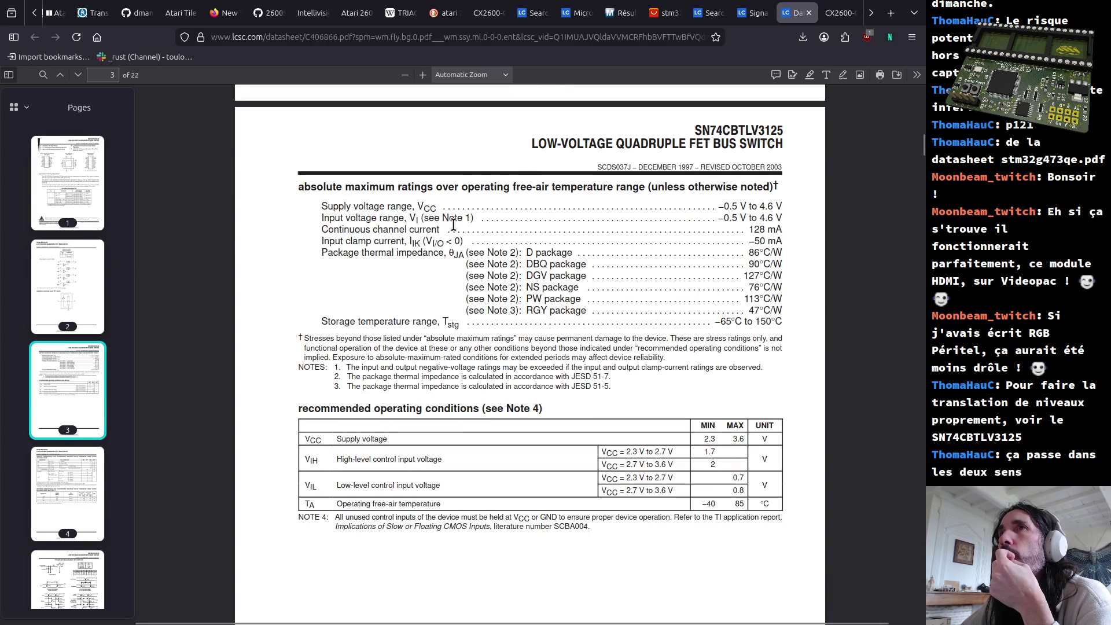
# Check the absolute maximum supply voltage rating of -0.5 V to 4.6 V on page 3
pyautogui.doubleClick(764, 207)
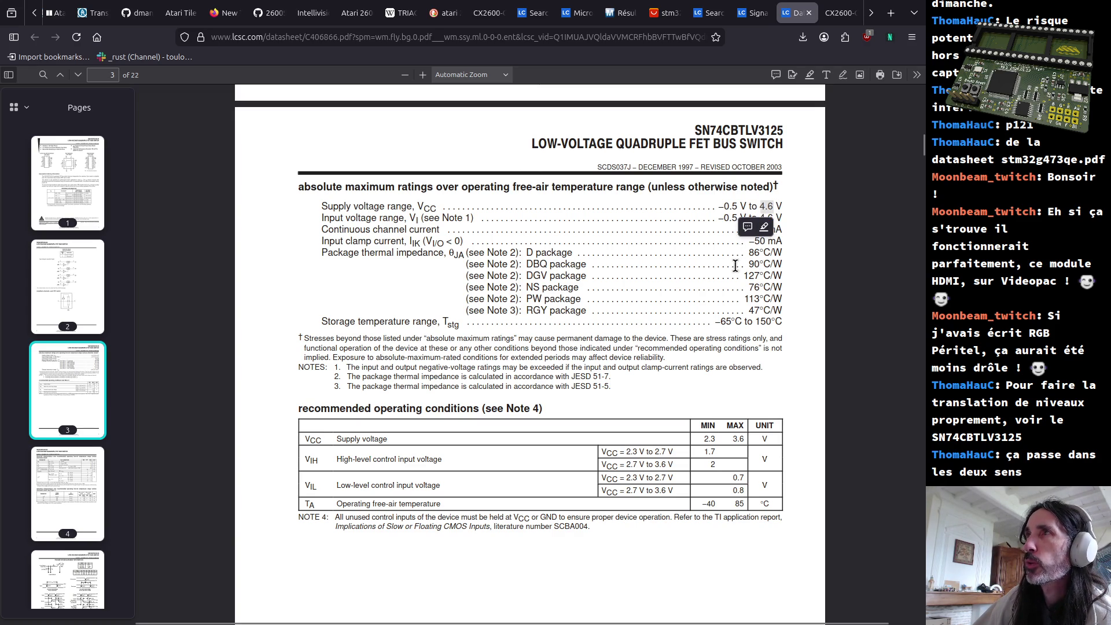
pyautogui.click(767, 203)
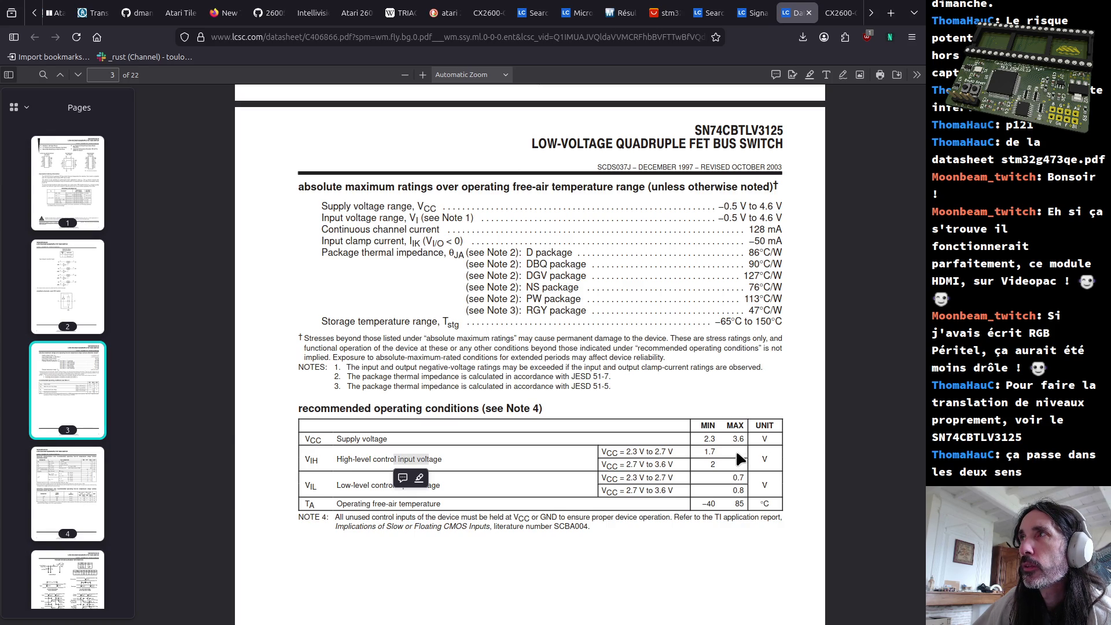
pyautogui.click(361, 205)
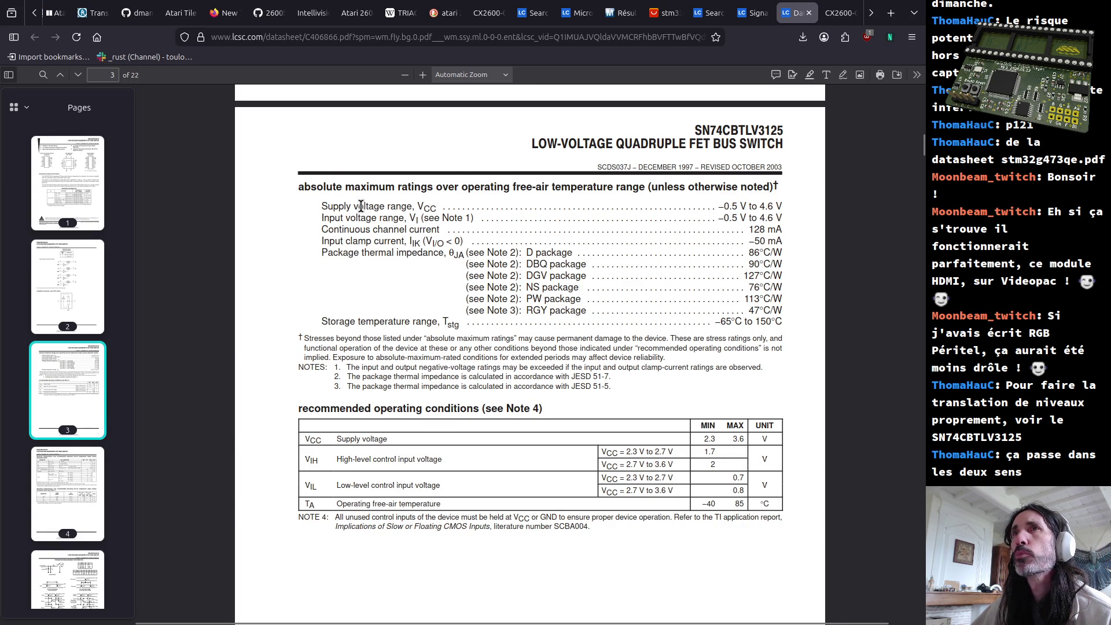
pyautogui.moveTo(361, 205); pyautogui.dragTo(794, 205)
pyautogui.click(728, 205)
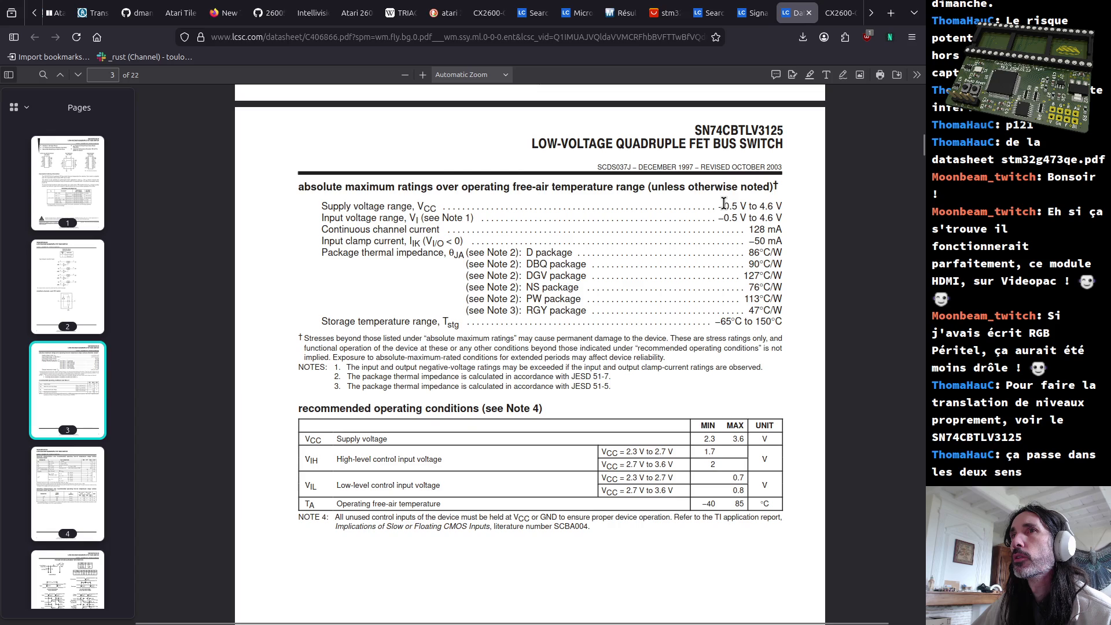
pyautogui.moveTo(723, 205); pyautogui.dragTo(788, 209)
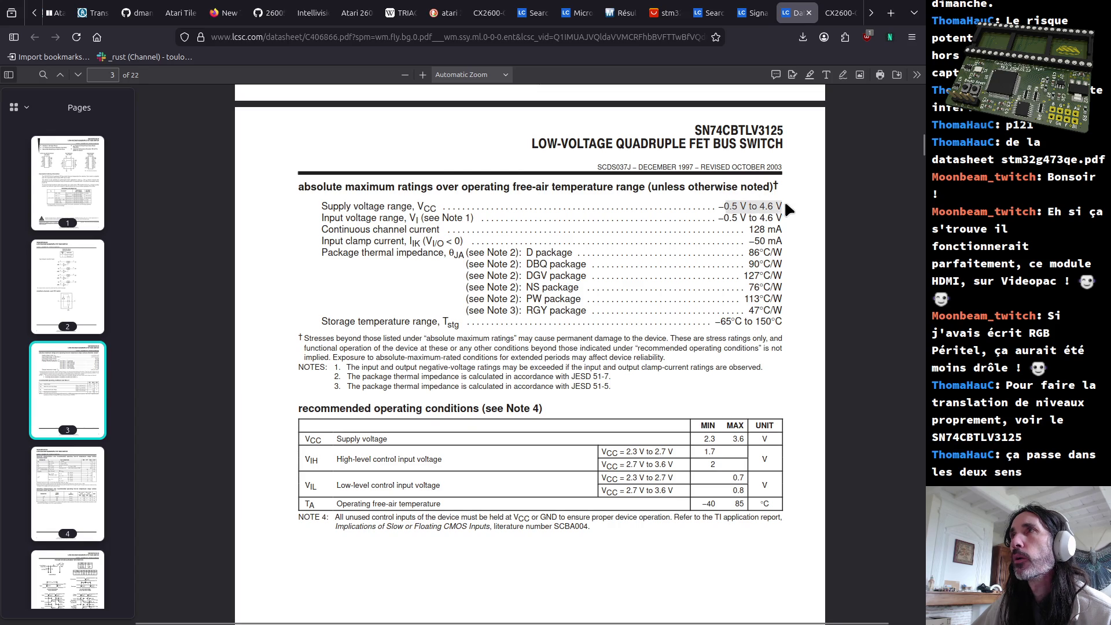
pyautogui.click(334, 410)
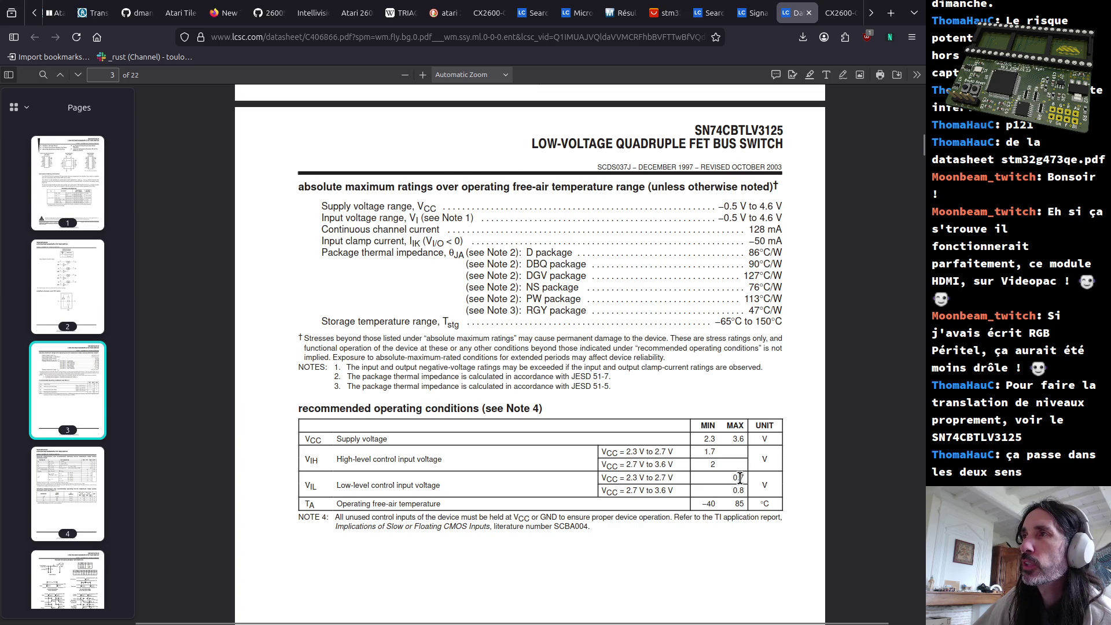
# Check the recommended supply range of 2.3 V to 3.6 V and the low-level control input row
pyautogui.doubleClick(736, 438)
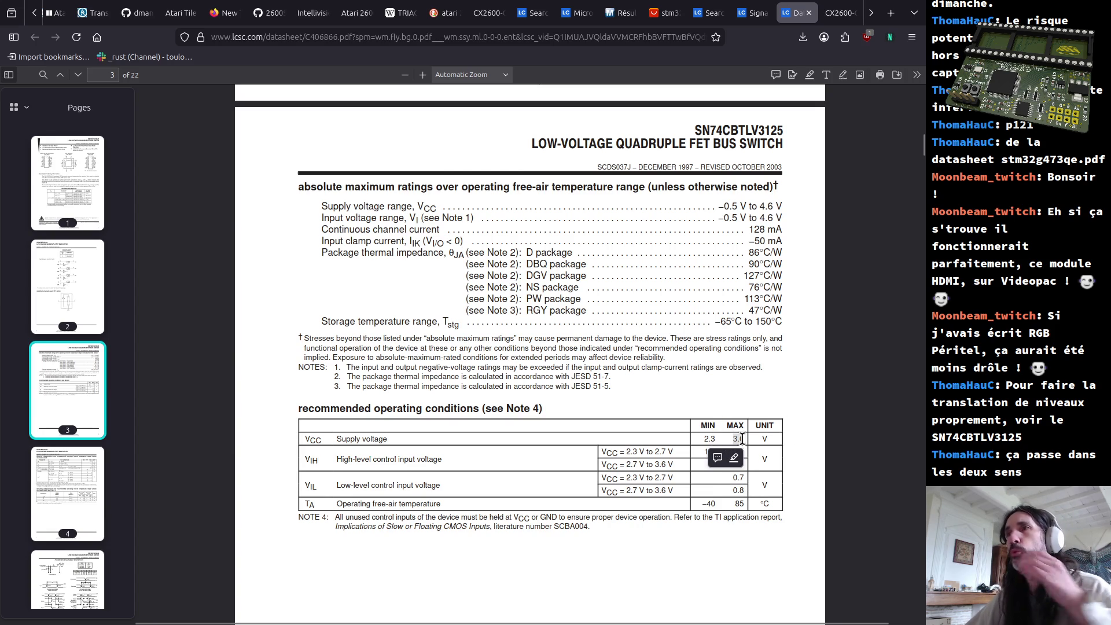
pyautogui.click(735, 444)
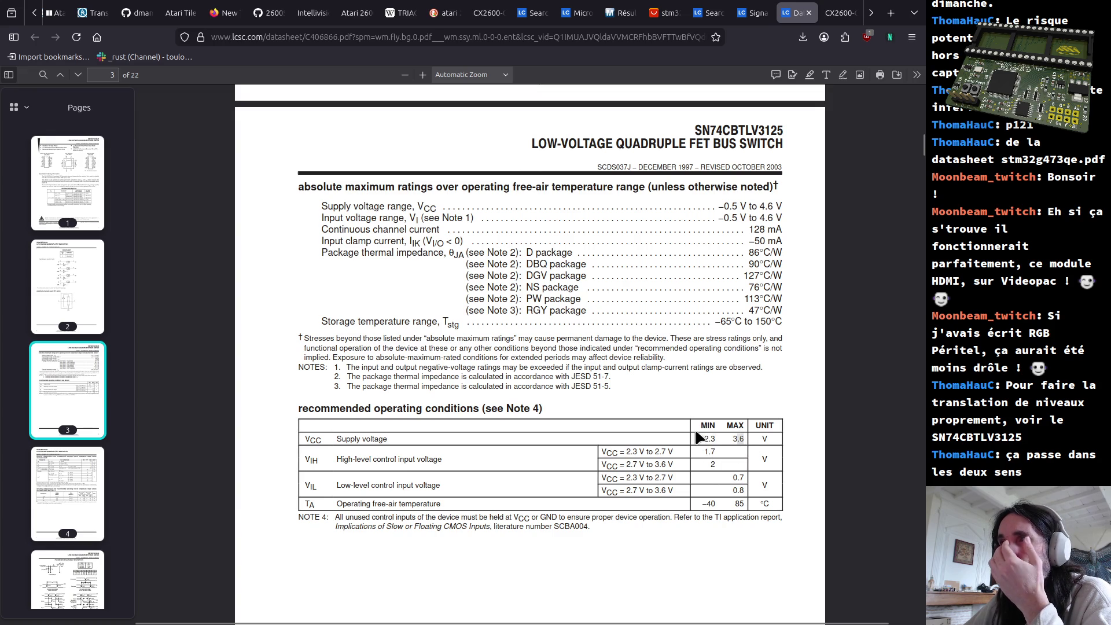
pyautogui.moveTo(699, 439); pyautogui.dragTo(701, 448)
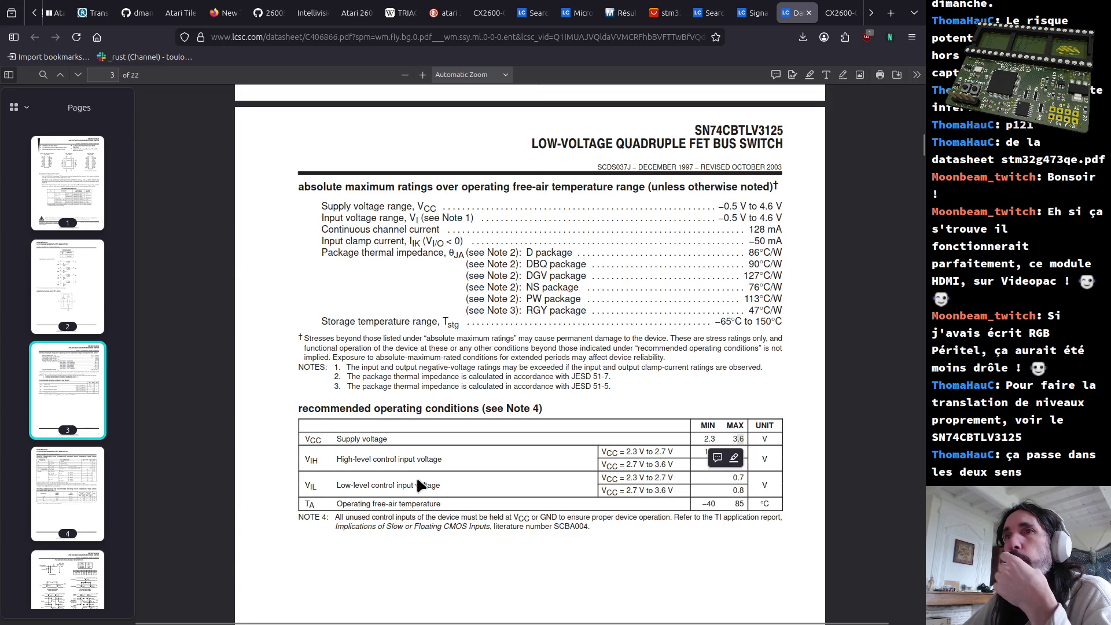
pyautogui.moveTo(420, 485); pyautogui.dragTo(404, 485)
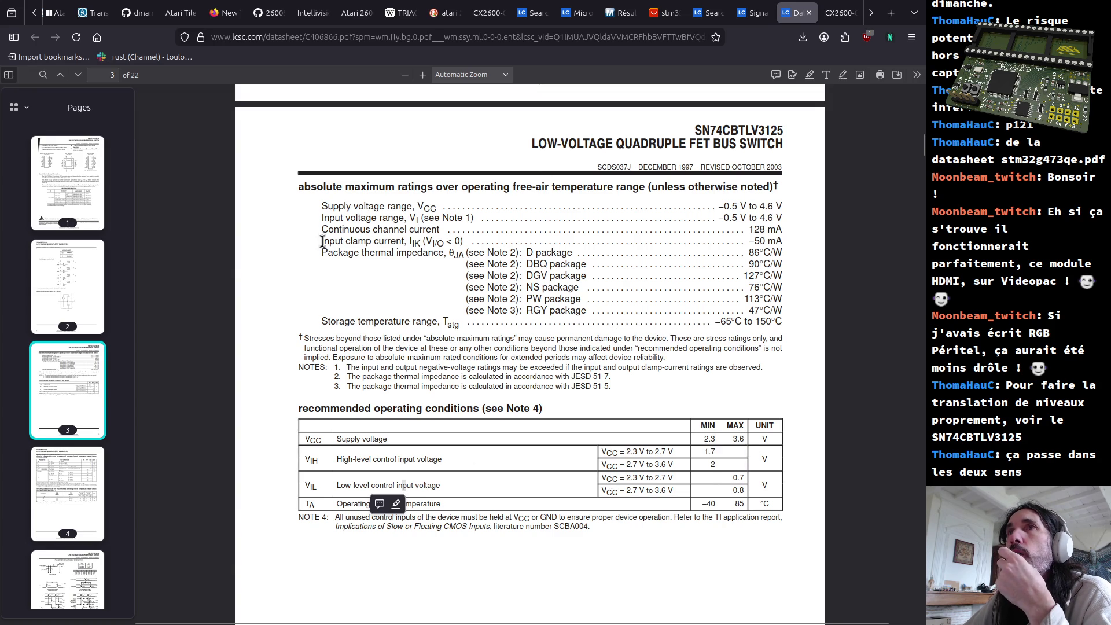
pyautogui.moveTo(442, 206); pyautogui.dragTo(782, 215)
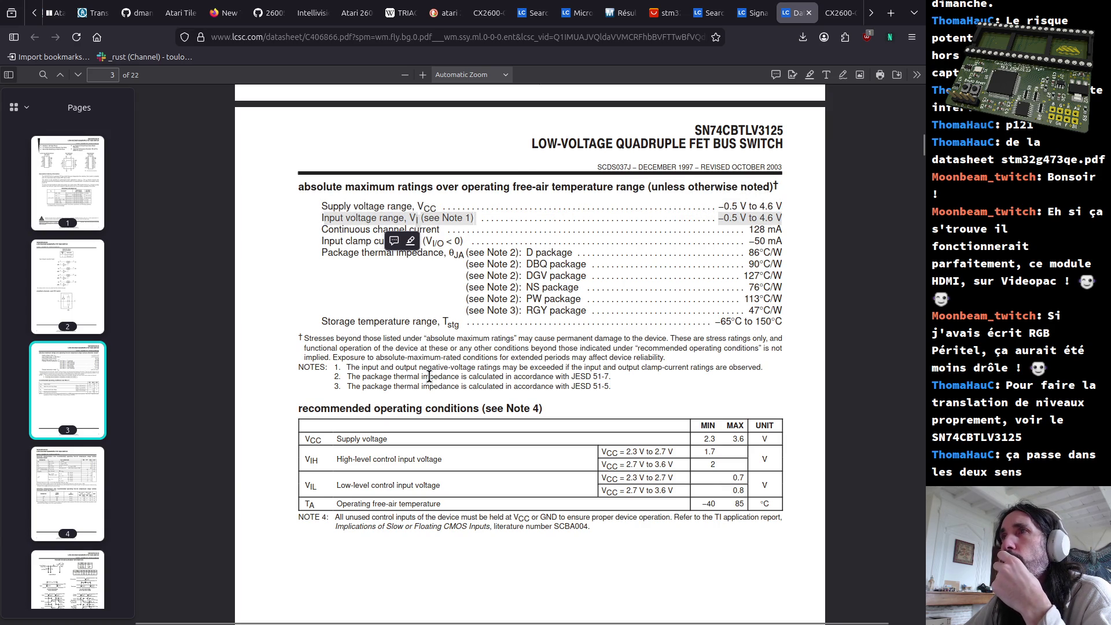
# Read Note 1 and Note 2 under the ratings table and recheck the Supply voltage label
pyautogui.moveTo(359, 366); pyautogui.dragTo(544, 367)
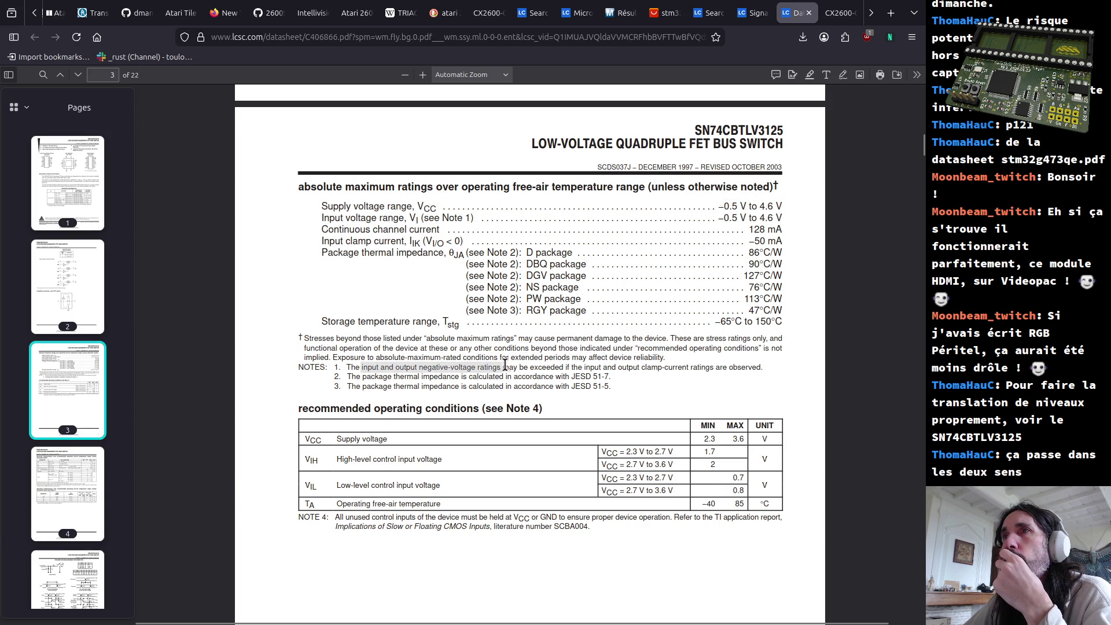
pyautogui.moveTo(579, 363); pyautogui.dragTo(761, 365)
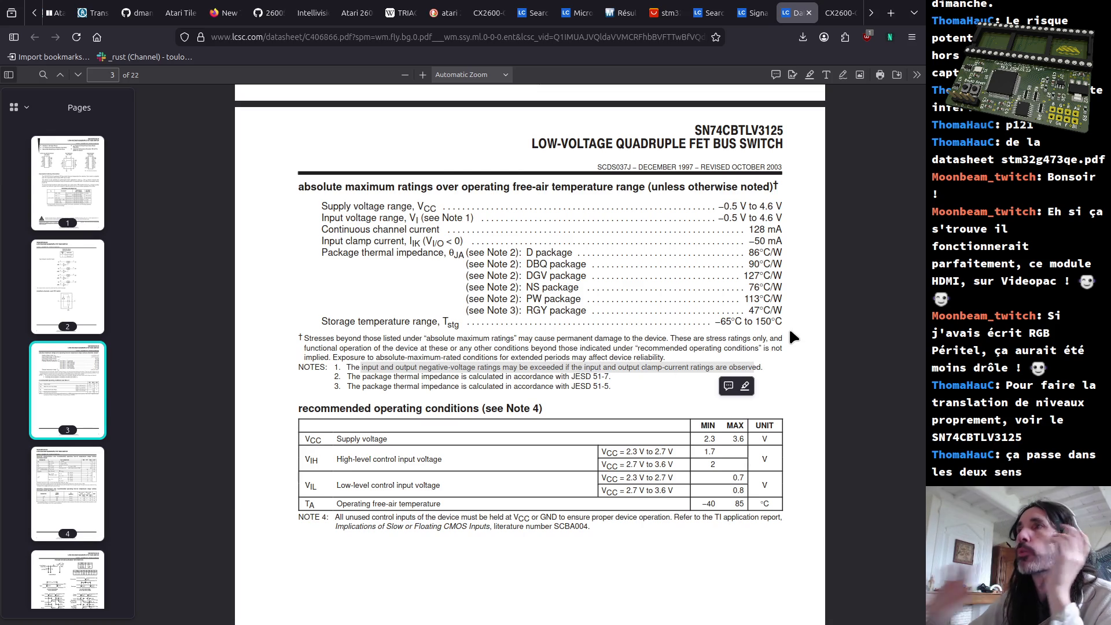
pyautogui.click(699, 369)
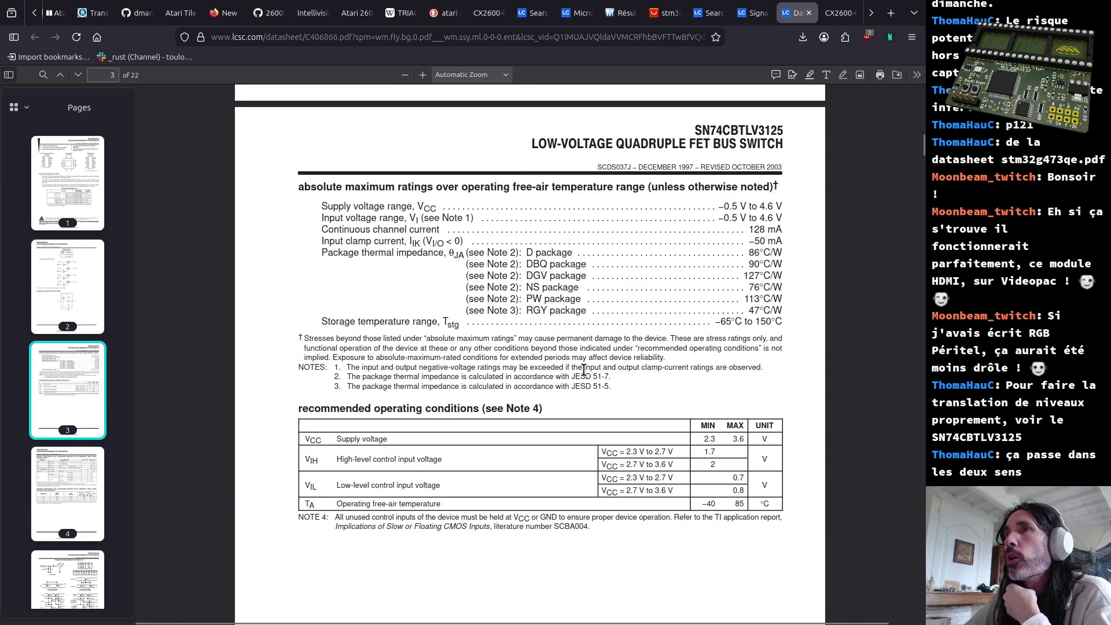
pyautogui.moveTo(429, 366); pyautogui.dragTo(767, 369)
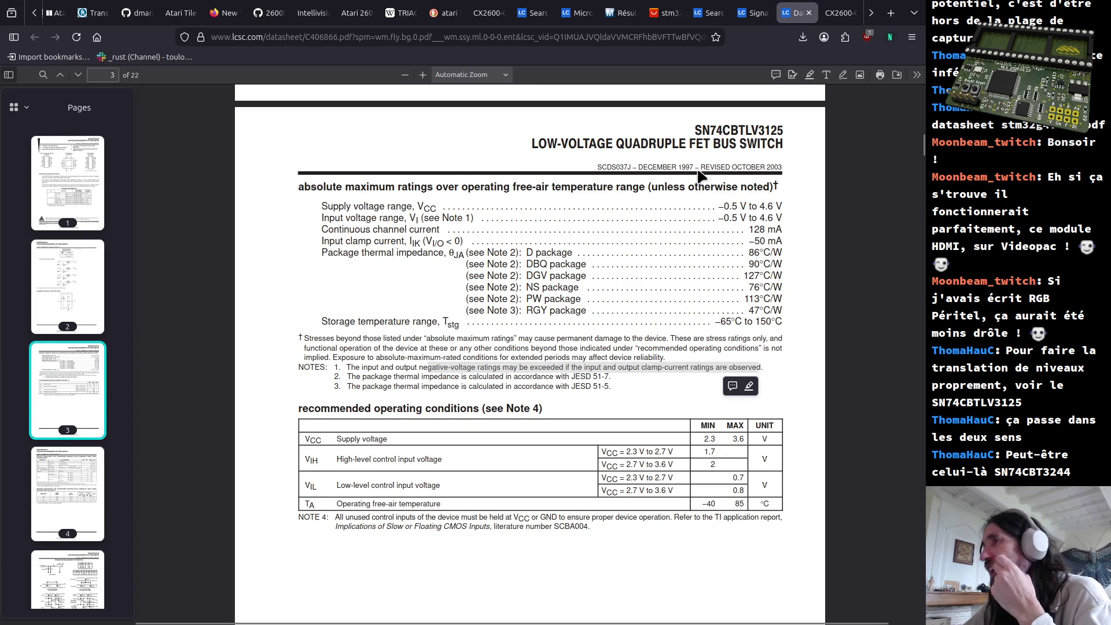
pyautogui.moveTo(332, 209); pyautogui.dragTo(388, 214)
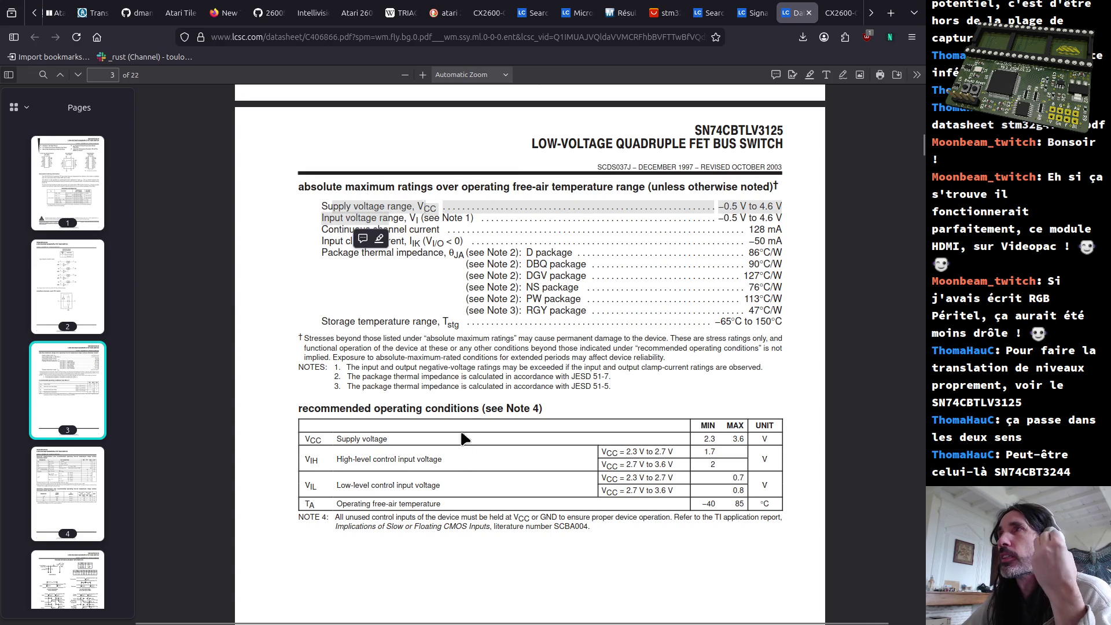
pyautogui.scroll(-2, 465, 414)
pyautogui.scroll(-2, 463, 417)
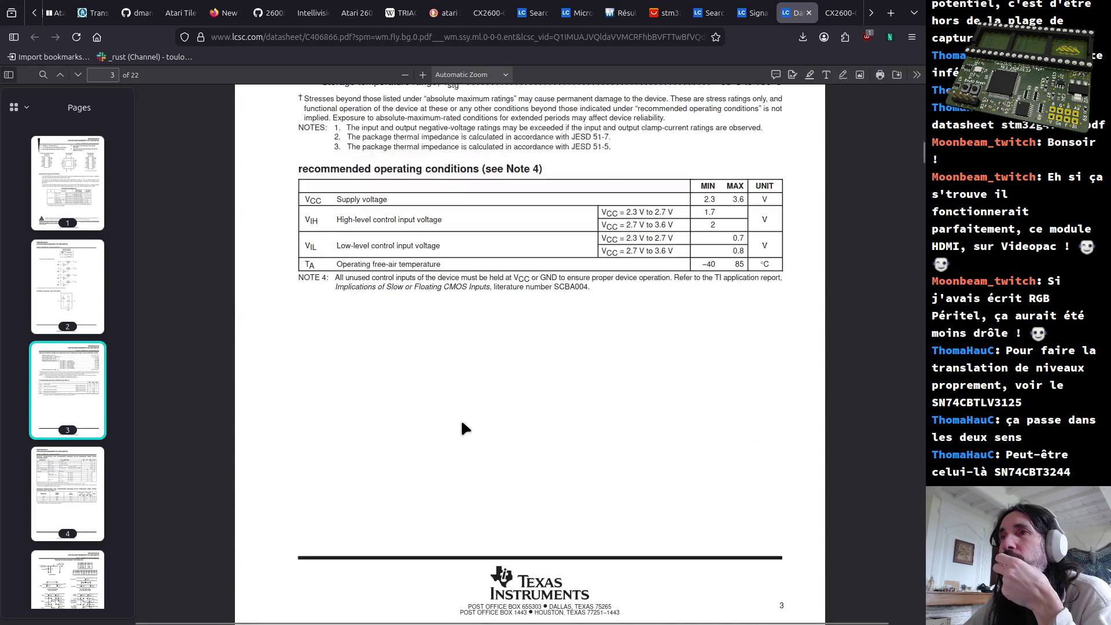
pyautogui.scroll(-3, 461, 419)
pyautogui.scroll(-3, 463, 425)
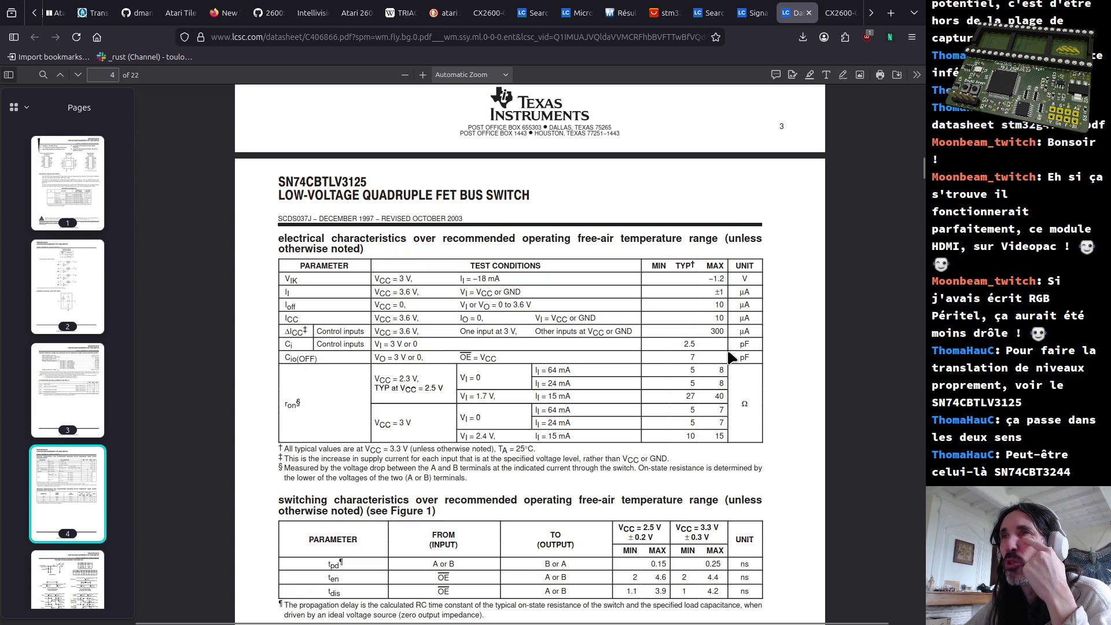
# Check the 2.5 pF control input capacitance and the 0.25 ns maximum propagation delay on page 4
pyautogui.doubleClick(688, 344)
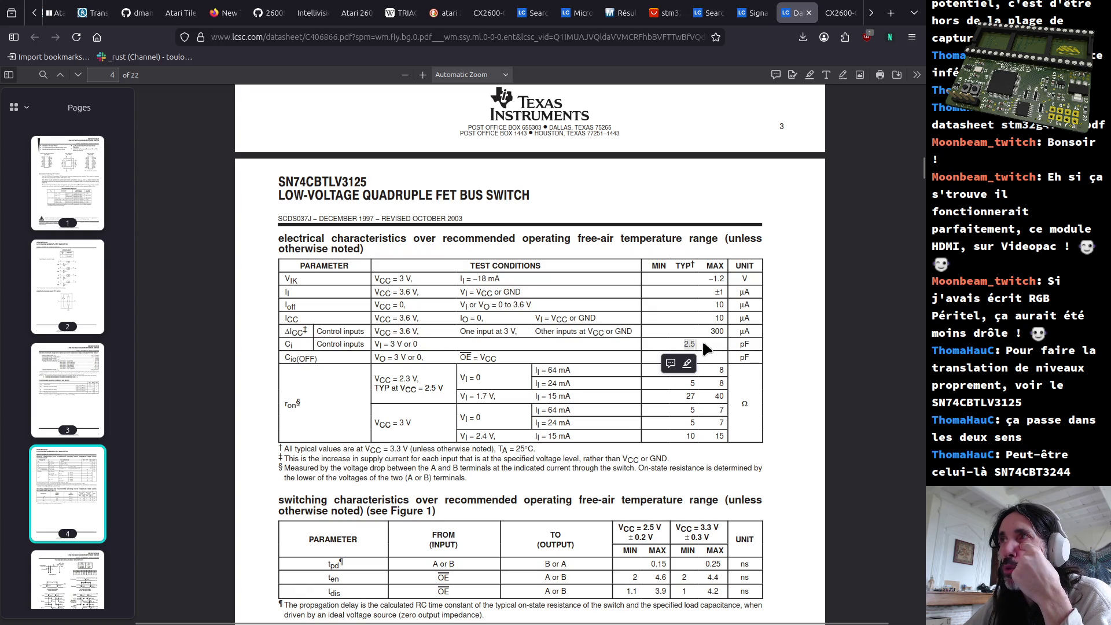
pyautogui.doubleClick(743, 344)
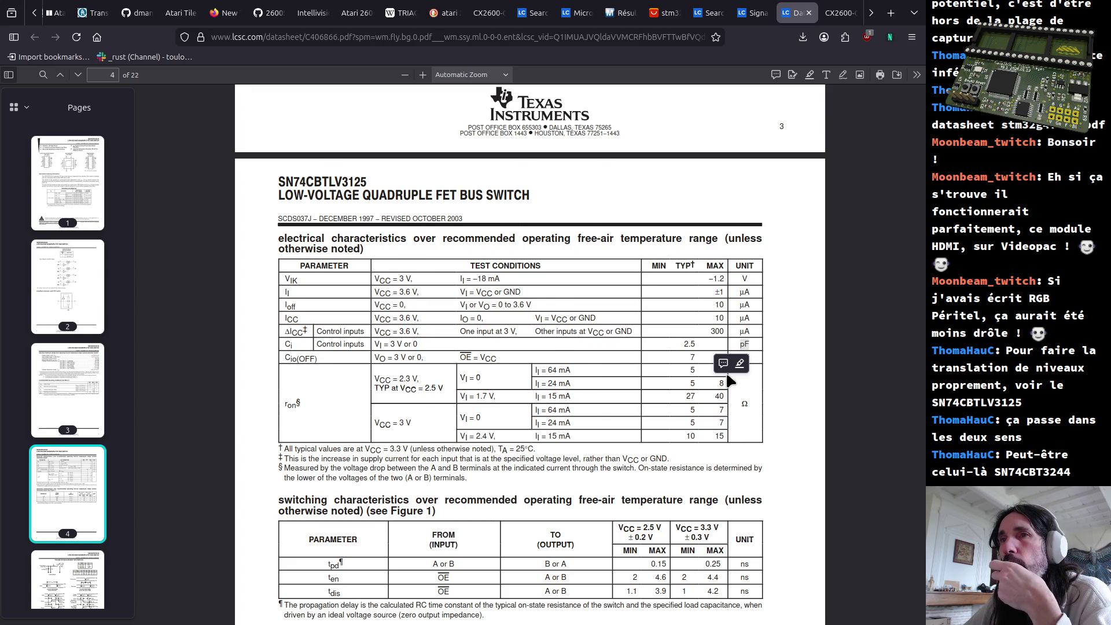
pyautogui.scroll(-2, 727, 380)
pyautogui.moveTo(330, 422); pyautogui.dragTo(746, 423)
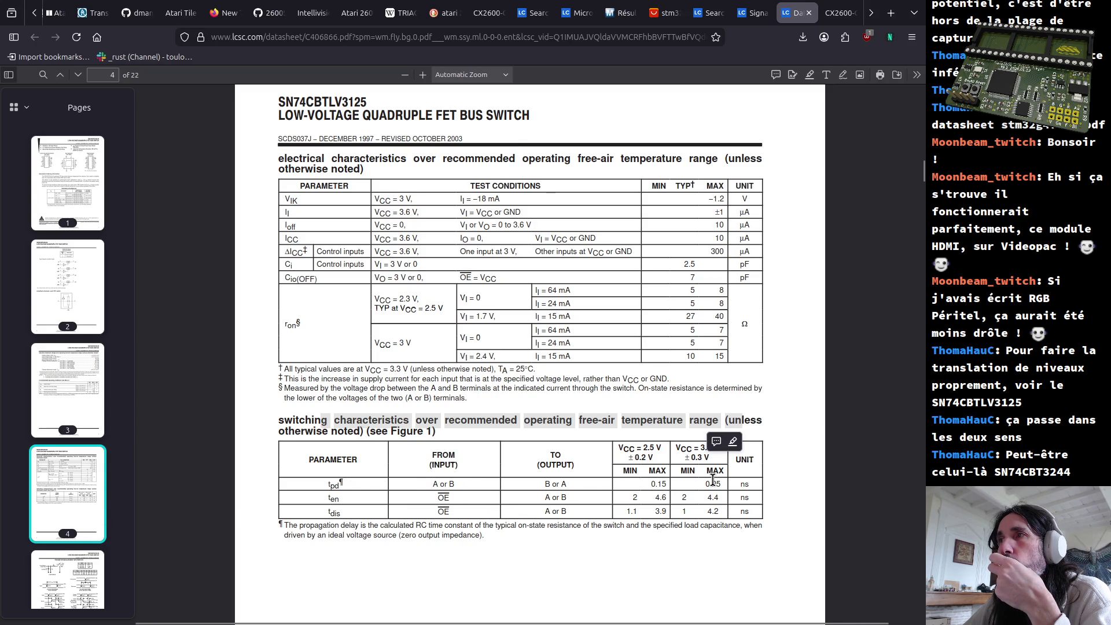
pyautogui.moveTo(706, 483); pyautogui.dragTo(718, 483)
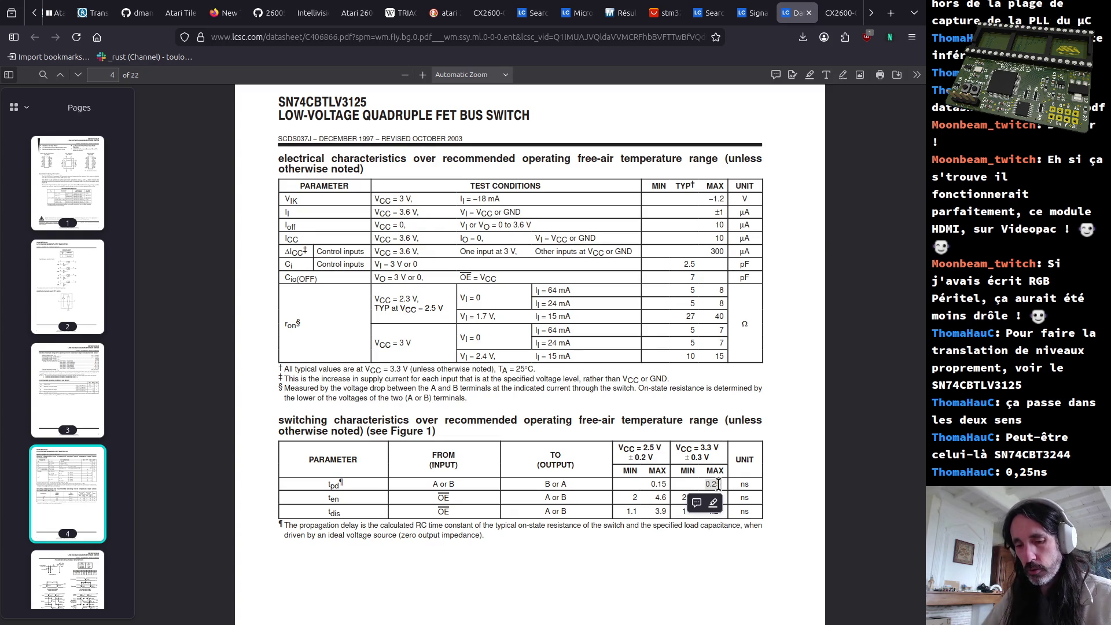
# Compute 1 ÷ 3,59 × 1000 ≈ 278,55 in GNOME Calculator and return to the datasheet
pyautogui.press('XF86Calculator')
pyautogui.moveTo(522, 205); pyautogui.dragTo(377, 204)
pyautogui.write('1÷')
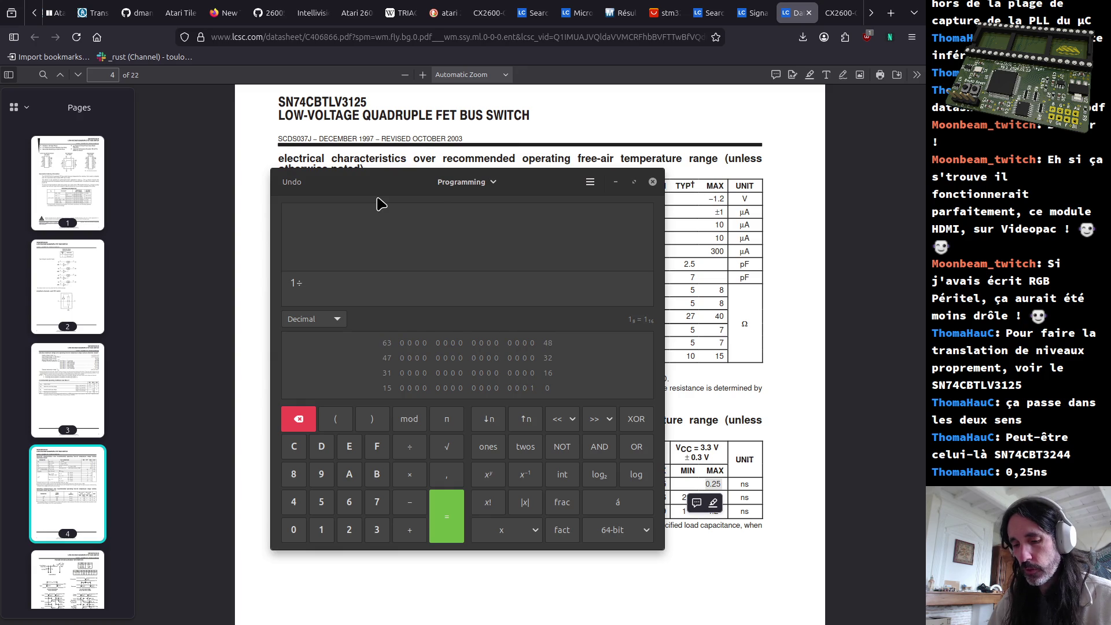
pyautogui.write('359')
pyautogui.press('BackSpace')
pyautogui.press('BackSpace')
pyautogui.write(',59')
pyautogui.press('Left')
pyautogui.press('Left')
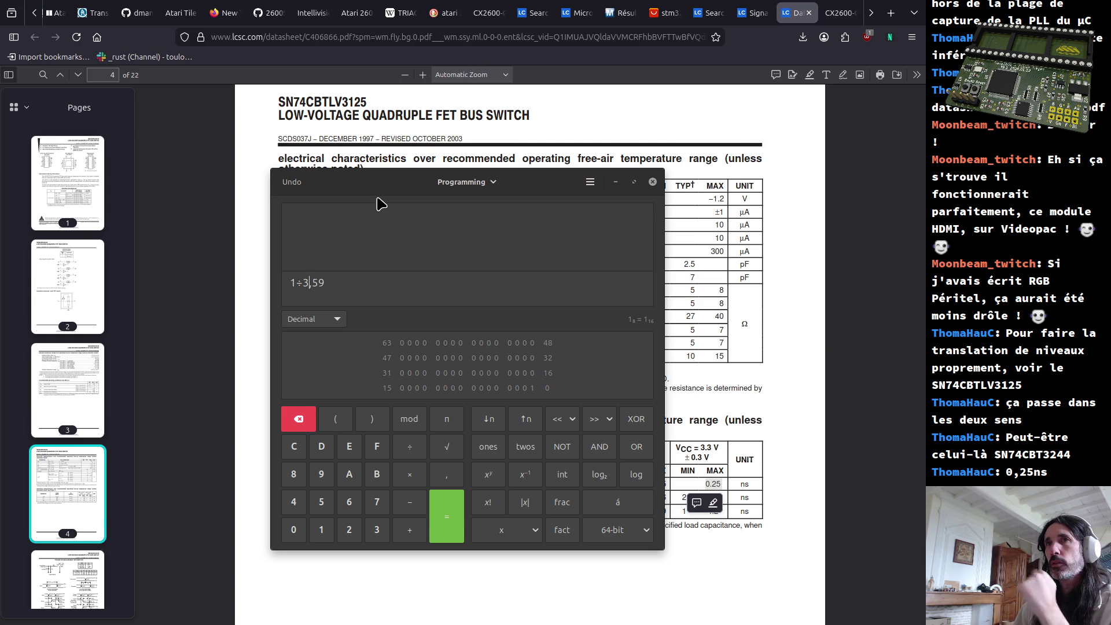
pyautogui.press('Return')
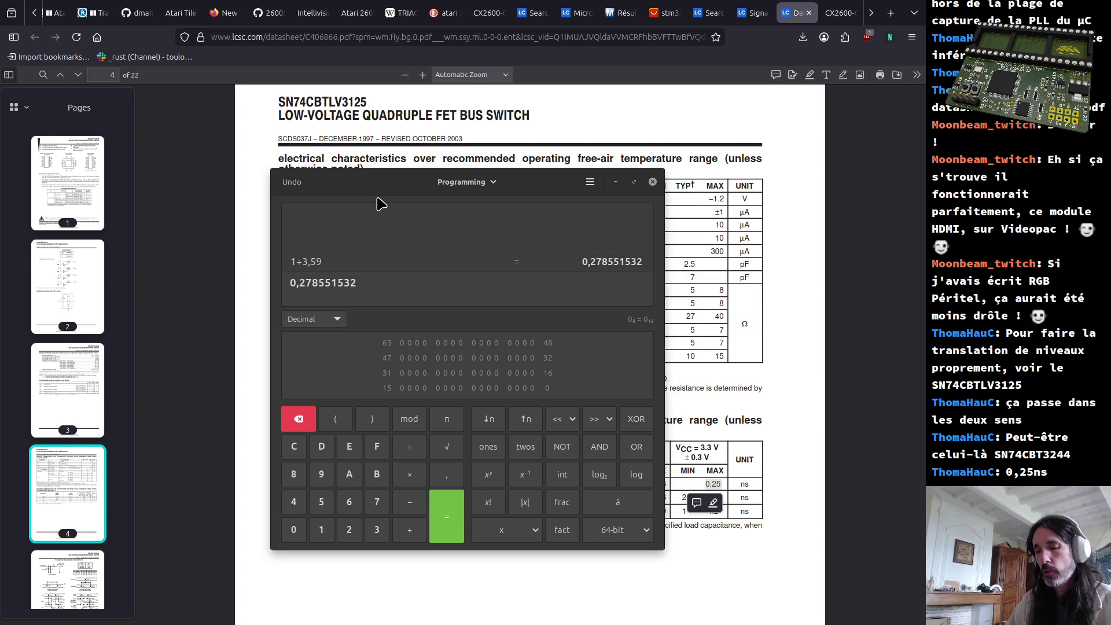
pyautogui.write('*')
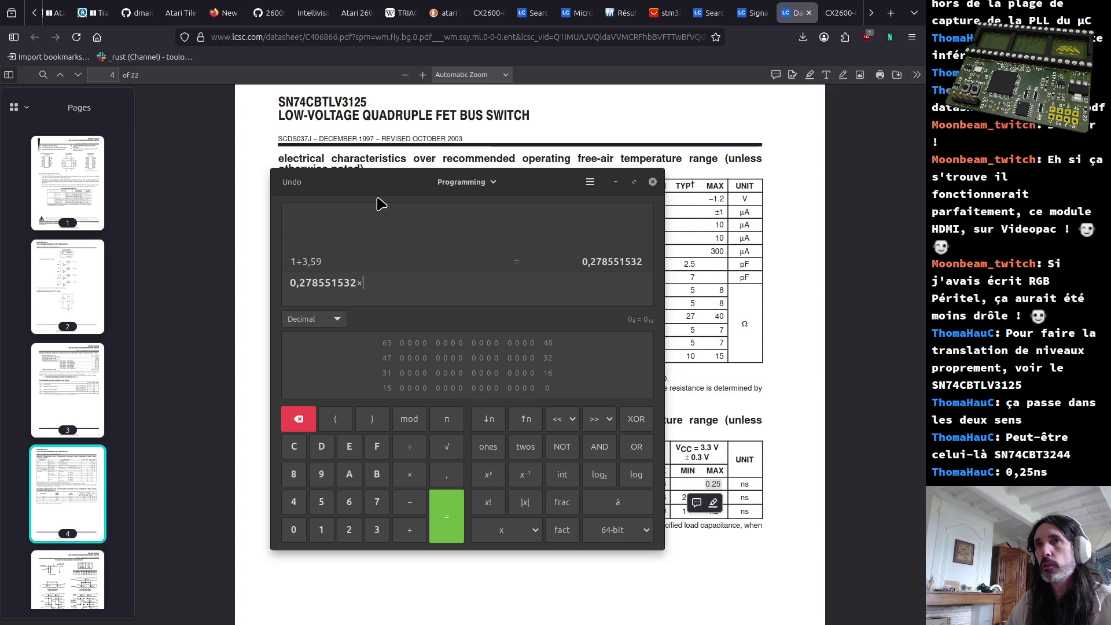
pyautogui.write('000')
pyautogui.press('Return')
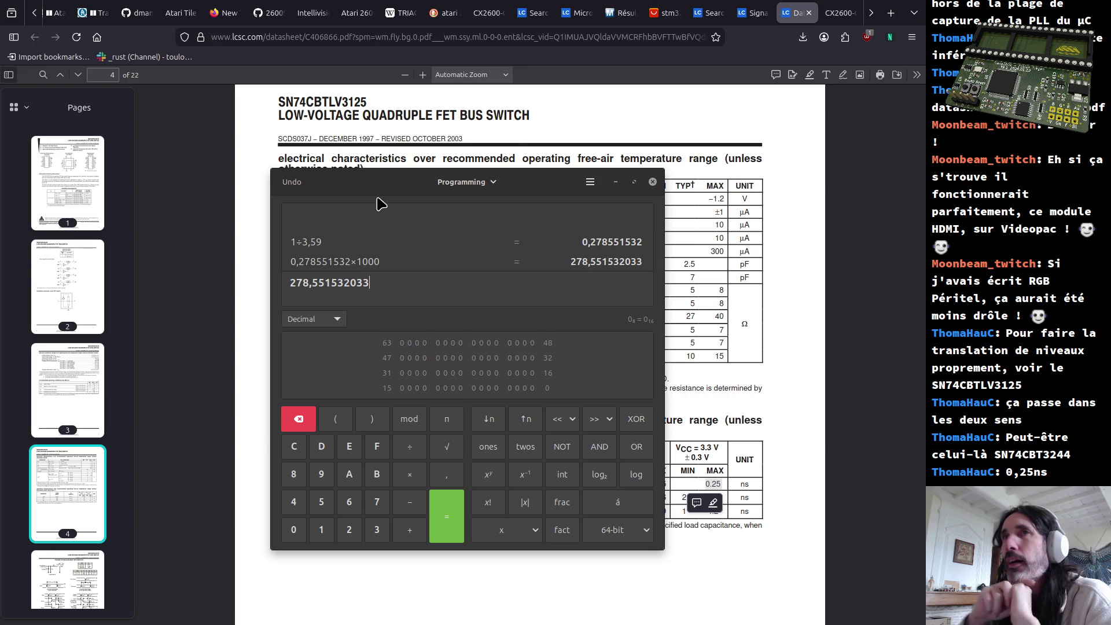
pyautogui.click(771, 388)
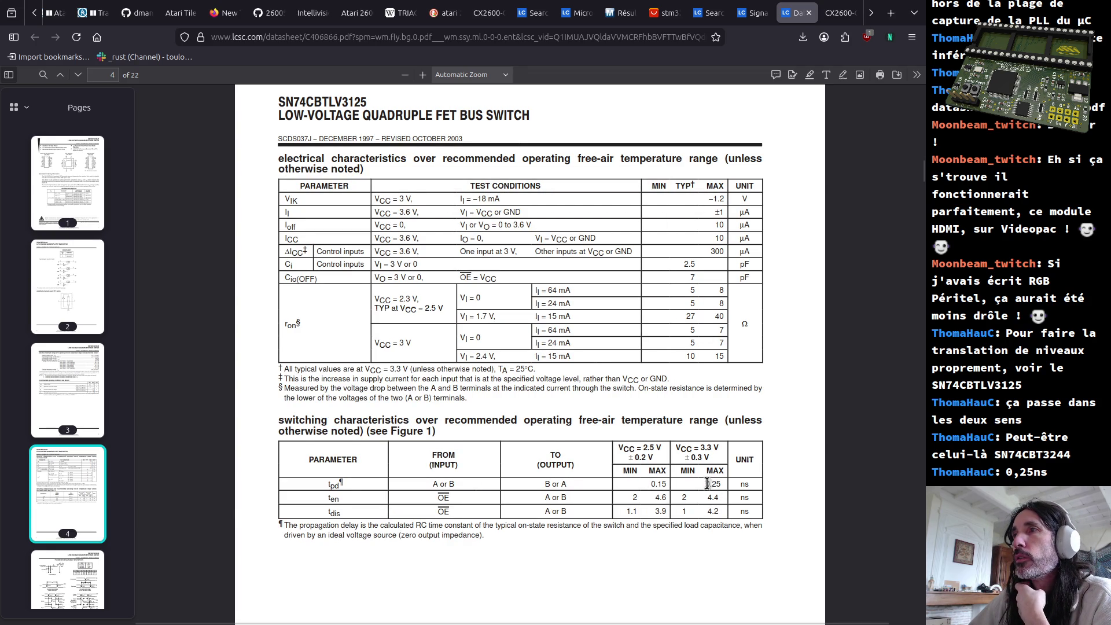
# Recheck the 0.25 ns propagation delay, then page through to page 2's function table
pyautogui.moveTo(707, 484); pyautogui.dragTo(724, 484)
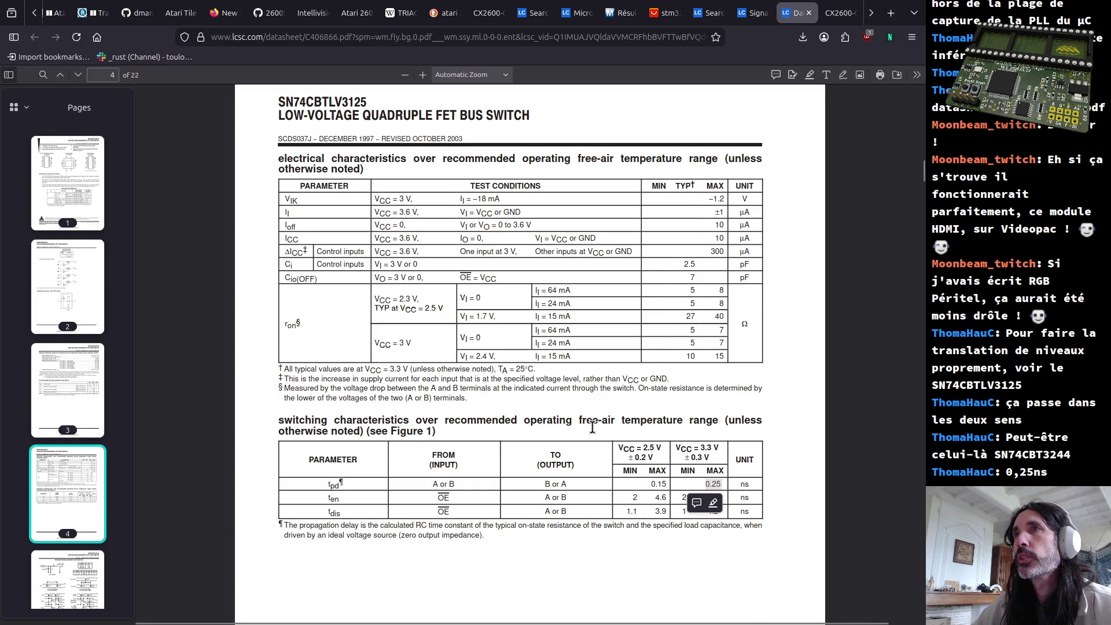
pyautogui.scroll(-5, 589, 428)
pyautogui.scroll(-5, 591, 423)
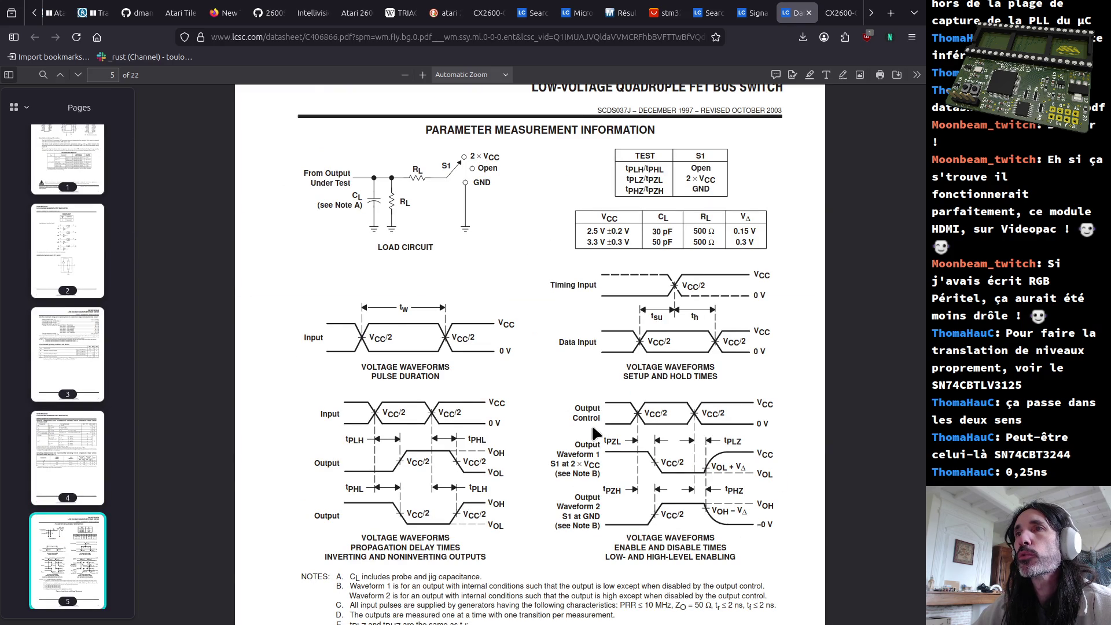
pyautogui.scroll(-5, 592, 424)
pyautogui.scroll(-3, 591, 424)
pyautogui.scroll(-5, 592, 424)
pyautogui.scroll(-5, 589, 436)
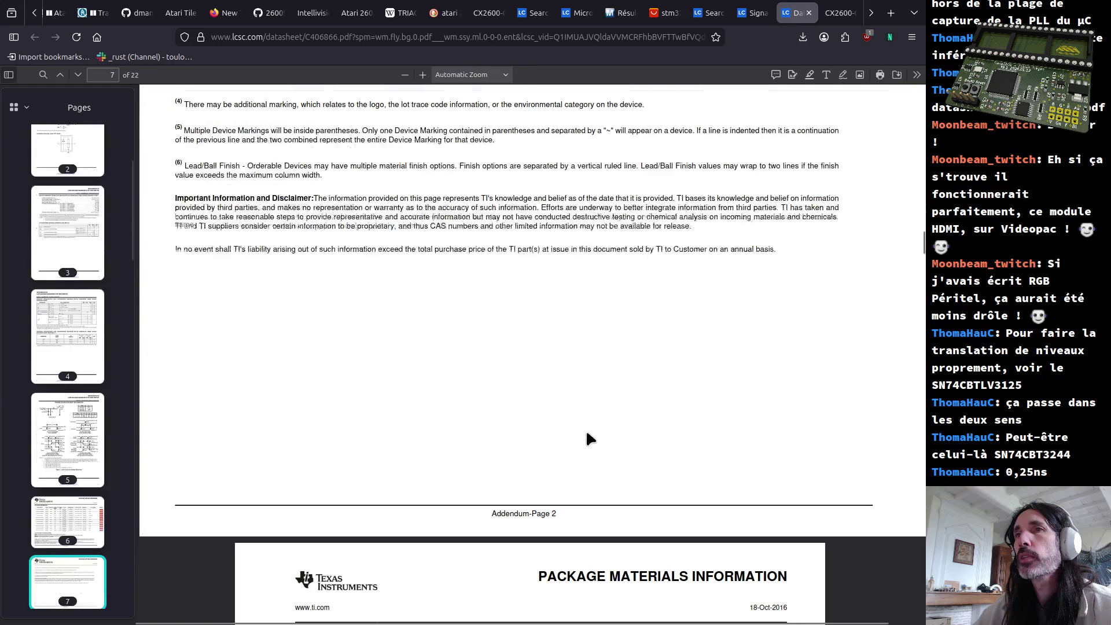
pyautogui.scroll(15, 580, 443)
pyautogui.scroll(15, 591, 438)
pyautogui.scroll(15, 599, 435)
pyautogui.scroll(10, 598, 427)
pyautogui.scroll(10, 599, 427)
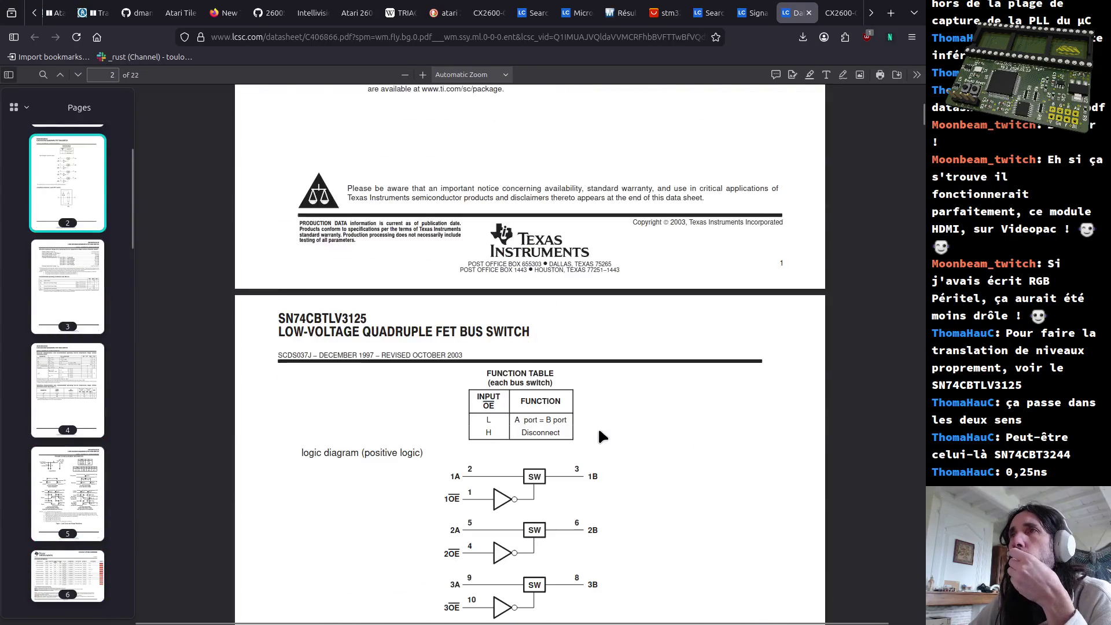
pyautogui.scroll(5, 598, 427)
pyautogui.scroll(3, 598, 426)
pyautogui.scroll(-9, 571, 445)
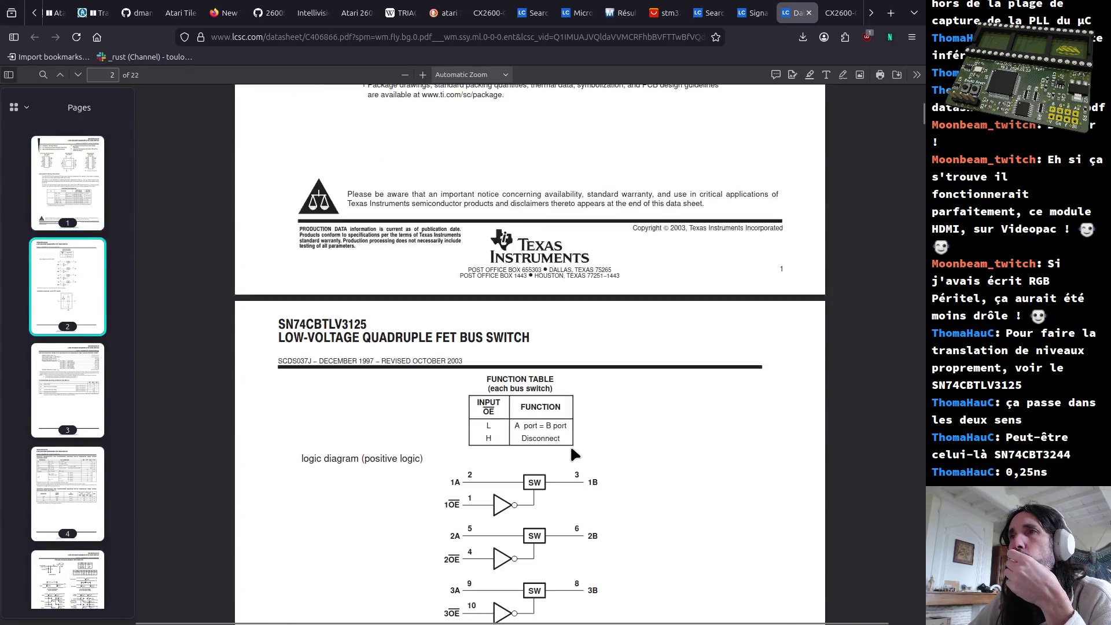
pyautogui.scroll(-6, 560, 450)
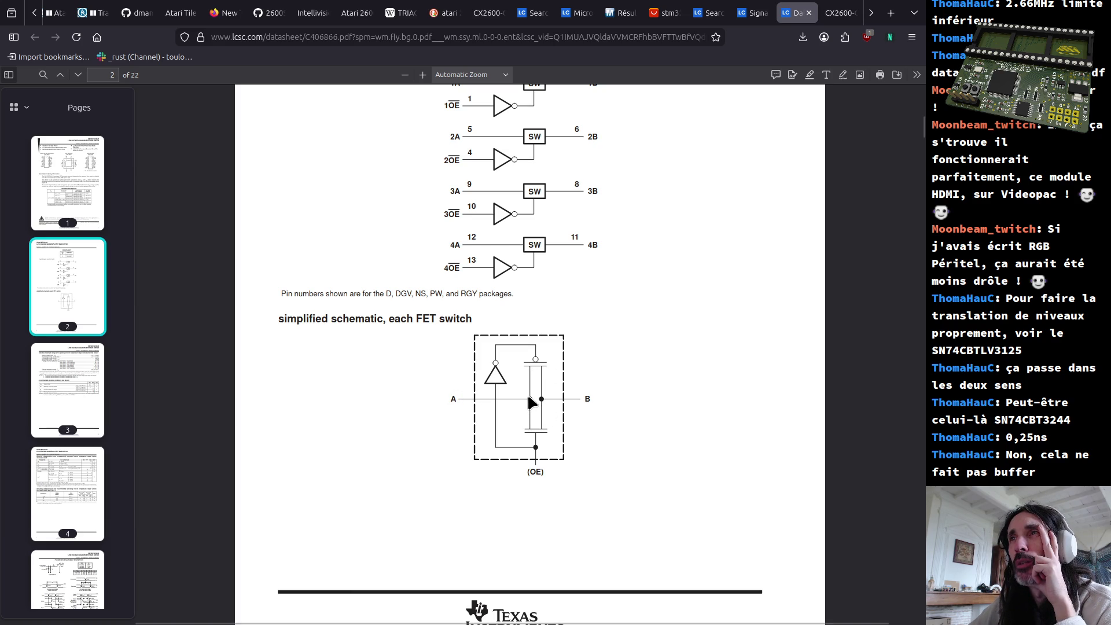
# Bring the simplified FET switch schematic on page 2 of the SN74CBTLV3125 datasheet into view
pyautogui.moveTo(585, 397); pyautogui.dragTo(594, 395)
pyautogui.click(594, 396)
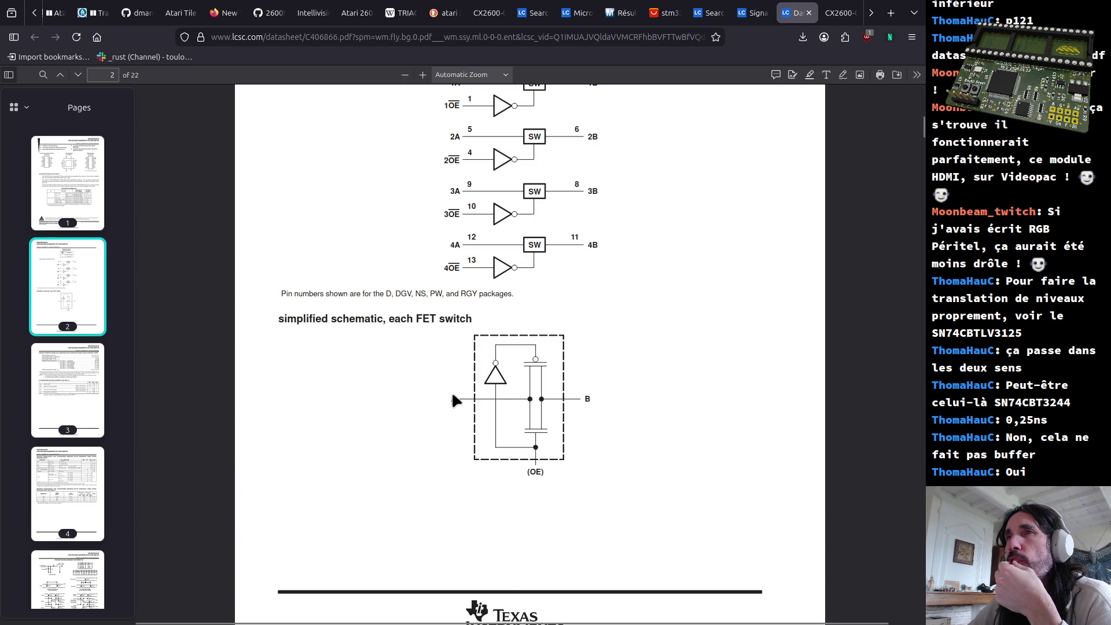
pyautogui.moveTo(593, 396); pyautogui.dragTo(597, 398)
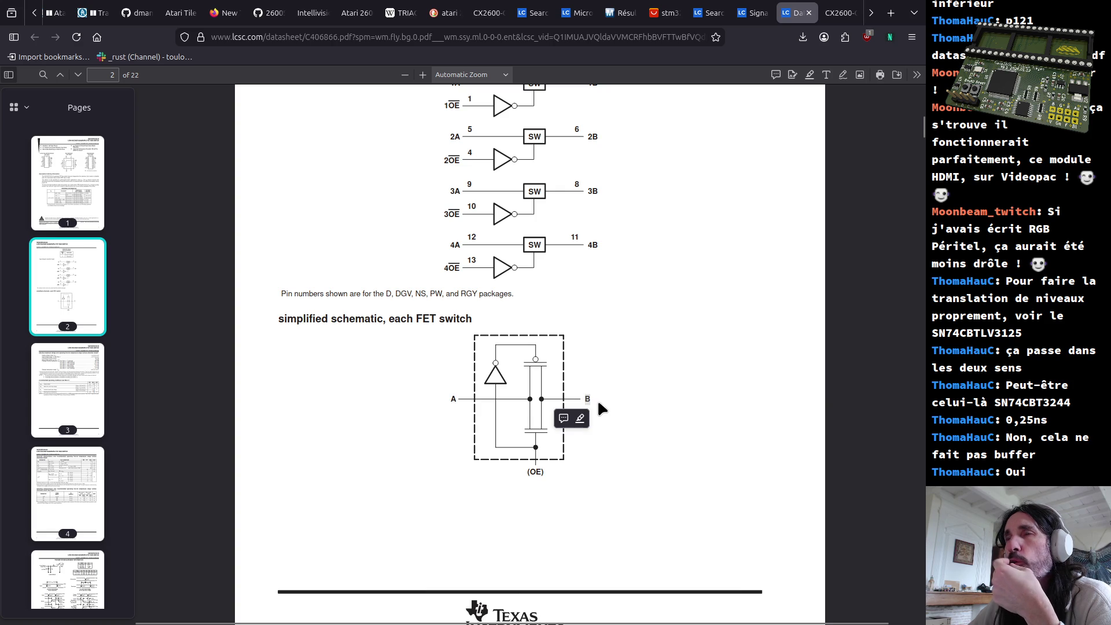
pyautogui.click(572, 448)
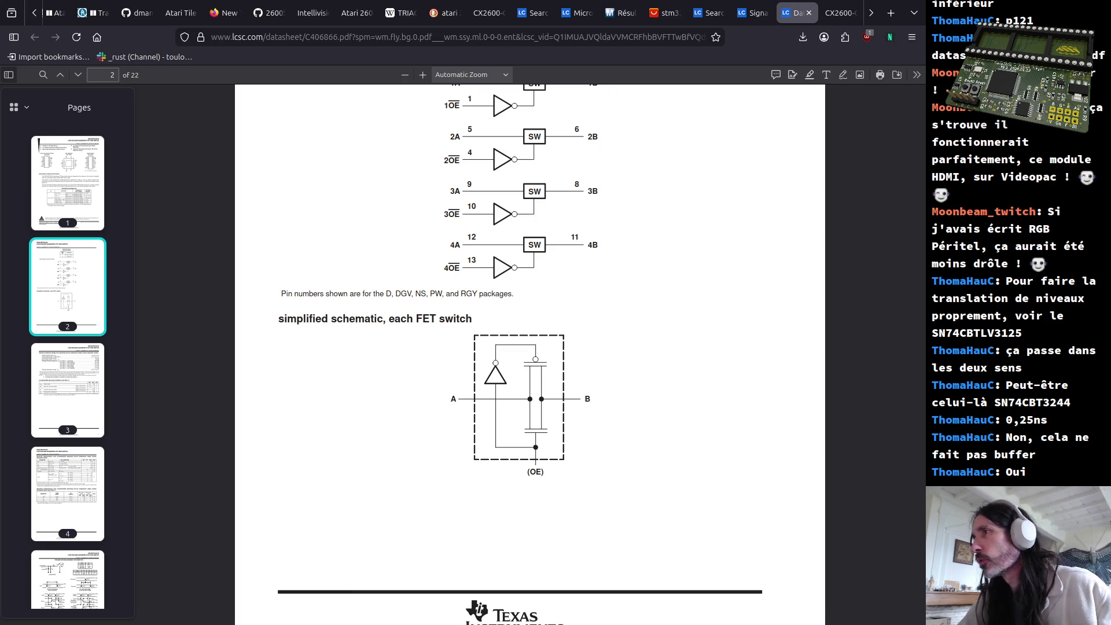
# Run a DuckDuckGo search for SN74CBT3244, then return to the LCSC listing
pyautogui.click(555, 37)
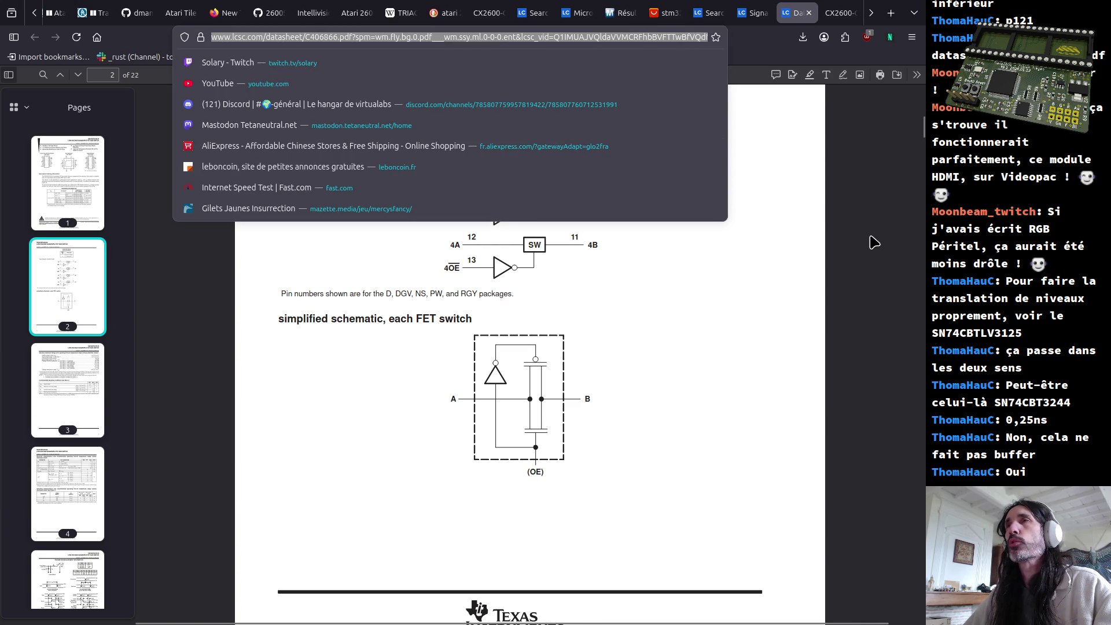
pyautogui.write('SN74CBT3244')
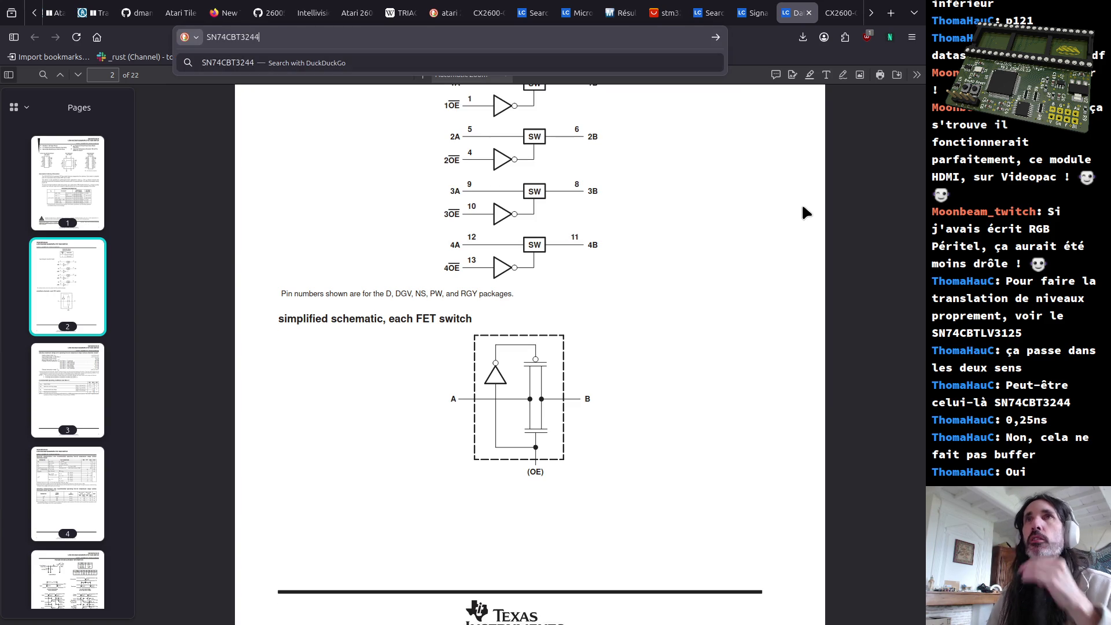
pyautogui.press('Return')
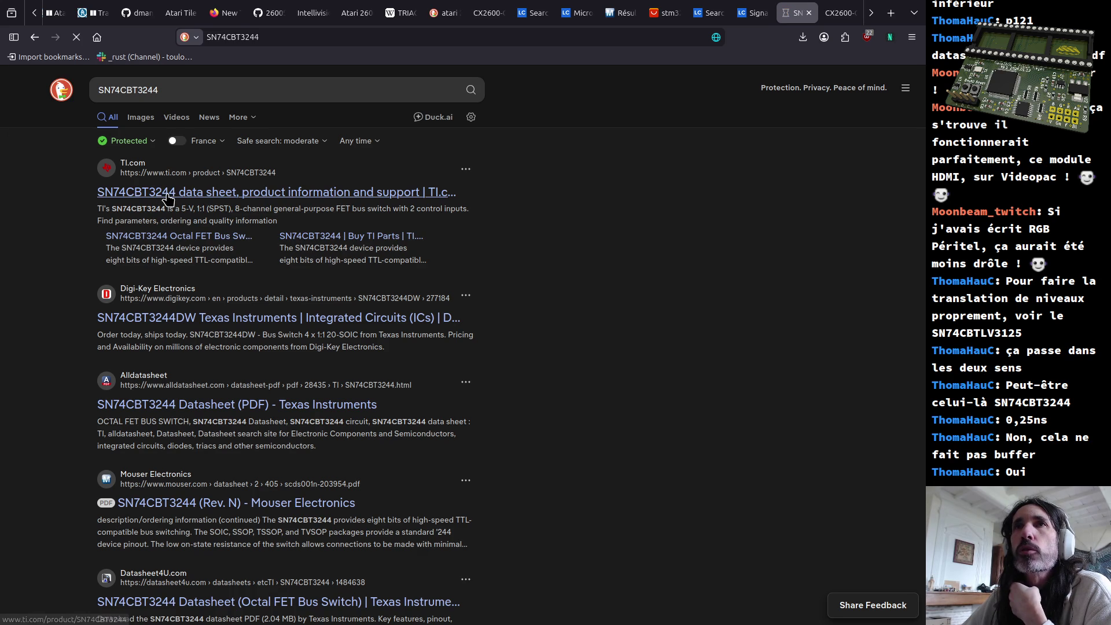
pyautogui.click(752, 12)
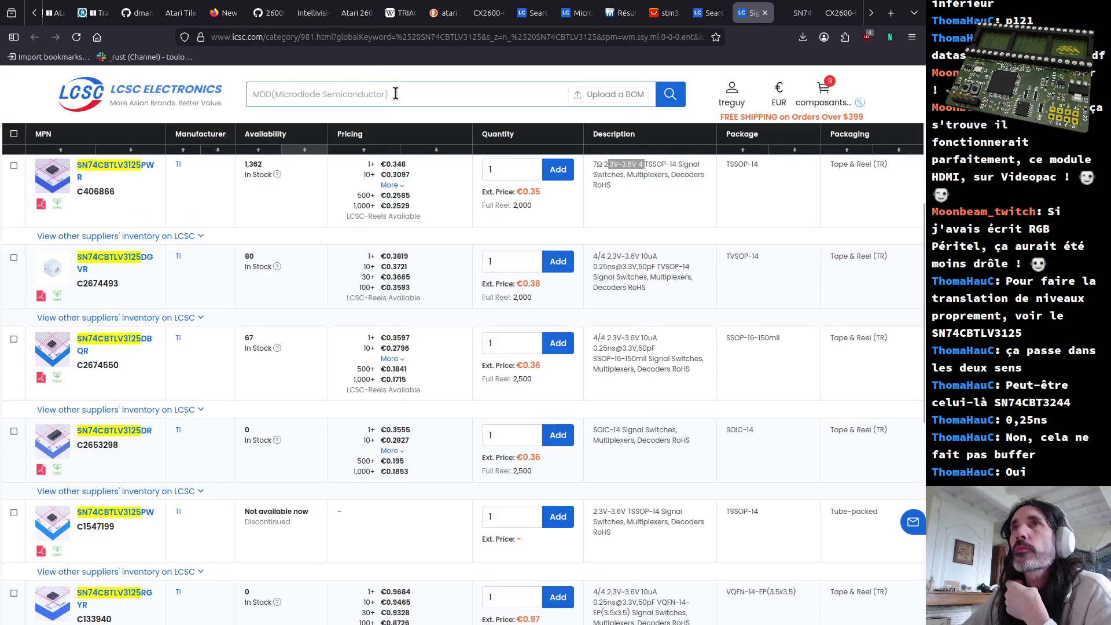
# Search LCSC for SN74CBT3244, sort by stock highest first, and open the C2876994 datasheet
pyautogui.click(395, 94)
pyautogui.write('SN74CBT3244')
pyautogui.press('Return')
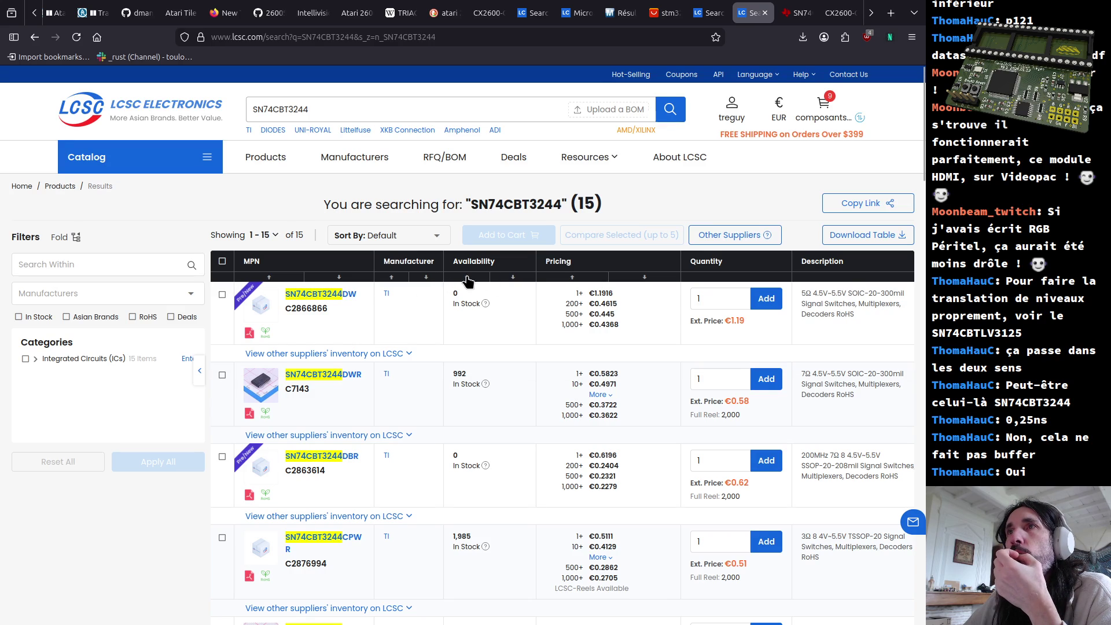
pyautogui.click(513, 278)
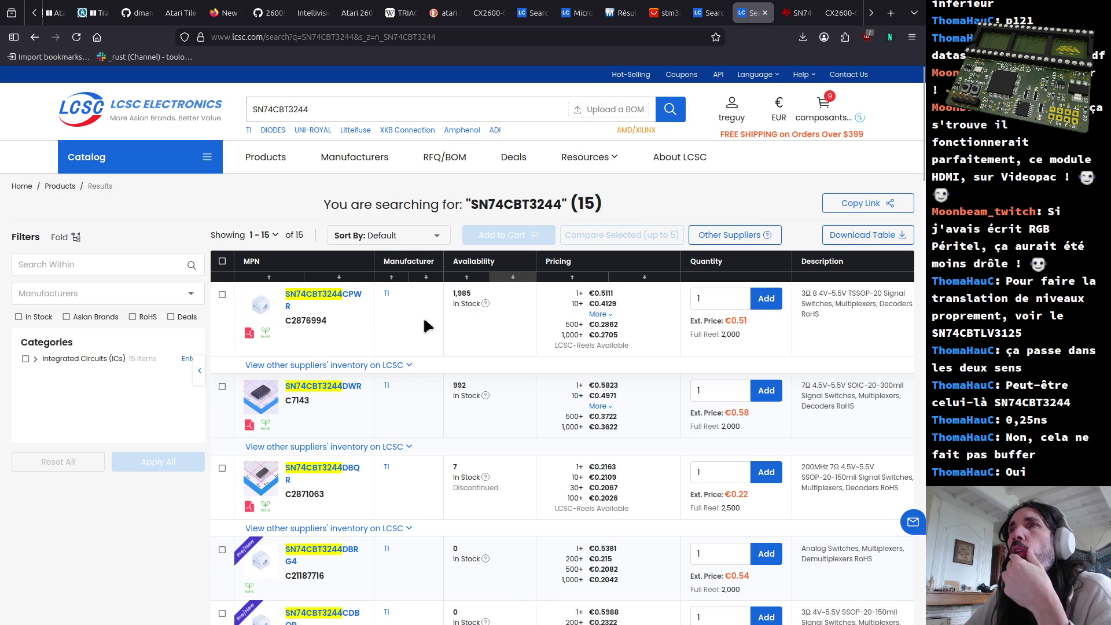
pyautogui.click(249, 333)
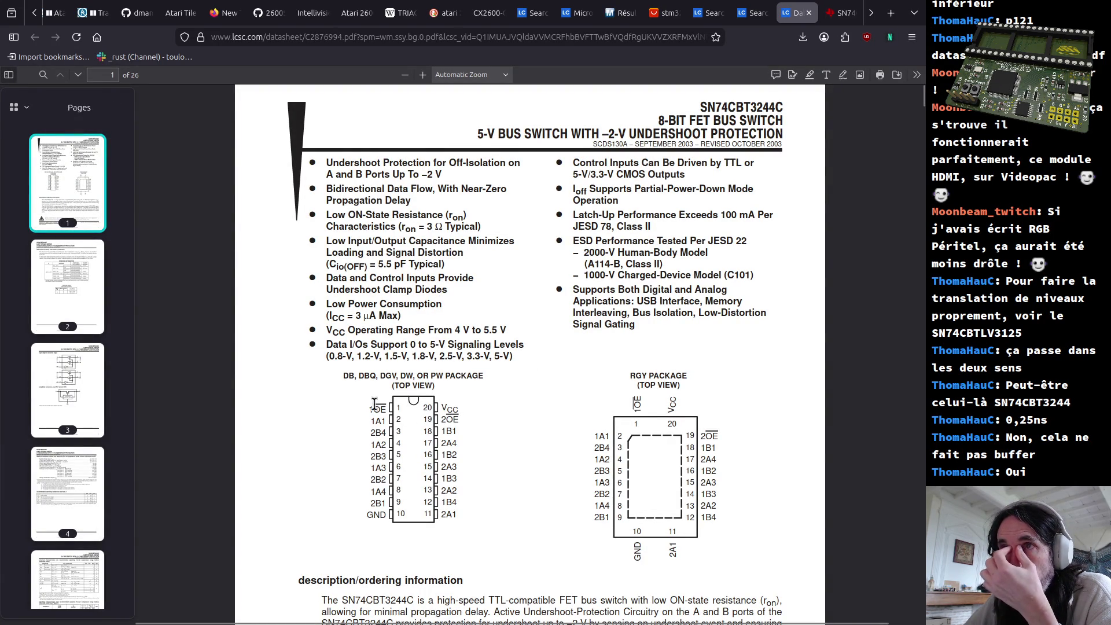
# Look over the SN74CBT3244C datasheet title, feature list and pin labels
pyautogui.moveTo(374, 408); pyautogui.dragTo(463, 416)
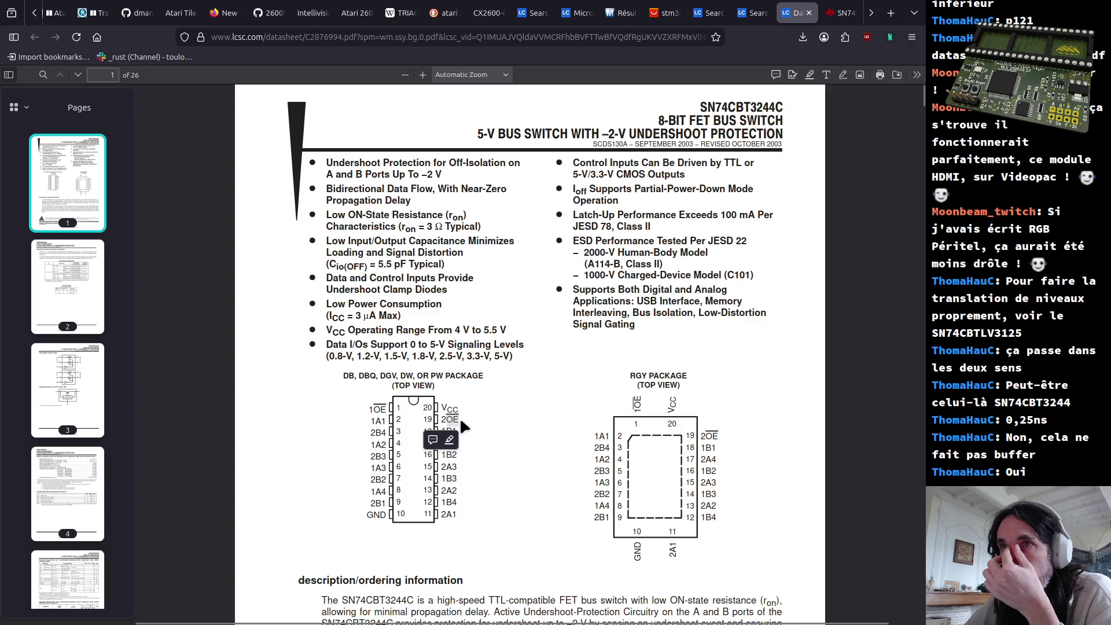
pyautogui.moveTo(369, 420); pyautogui.dragTo(455, 519)
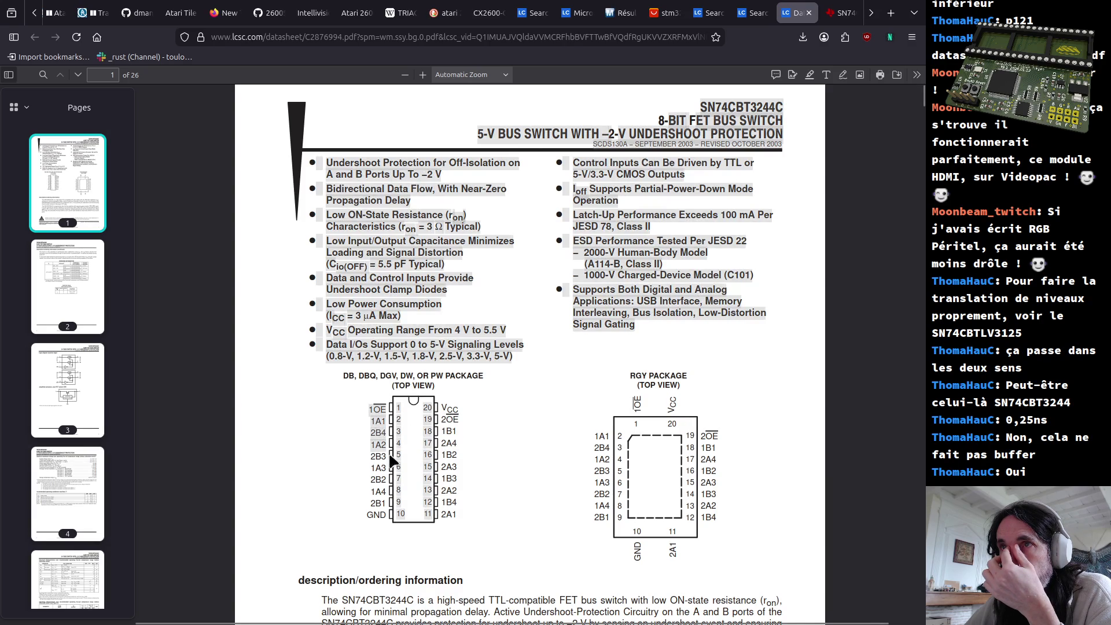
pyautogui.click(459, 513)
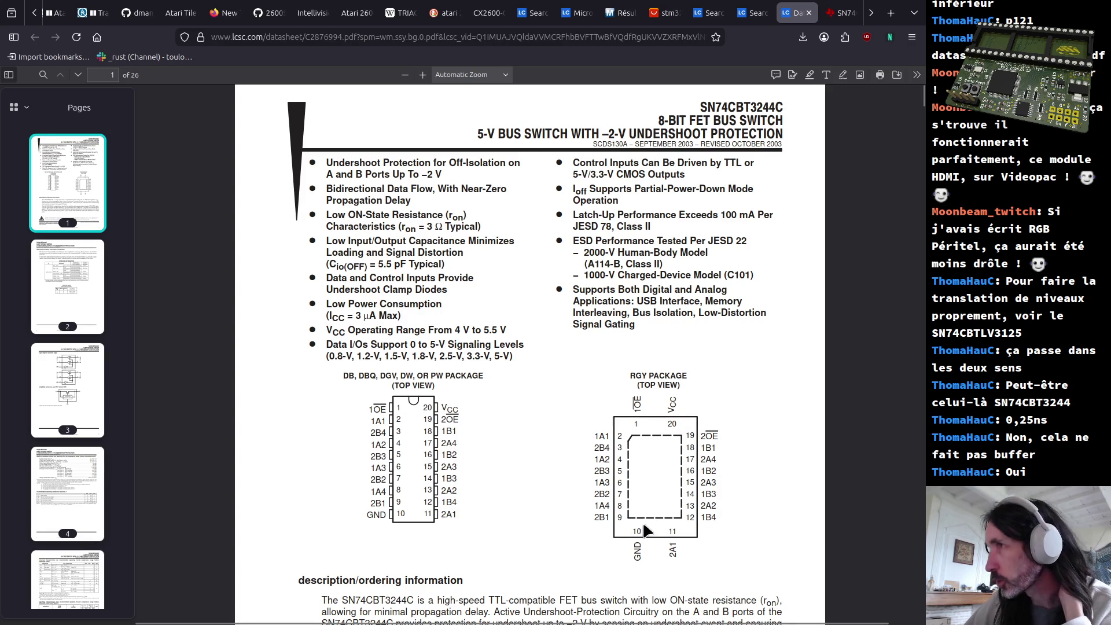
pyautogui.scroll(-5, 507, 529)
pyautogui.scroll(-3, 491, 485)
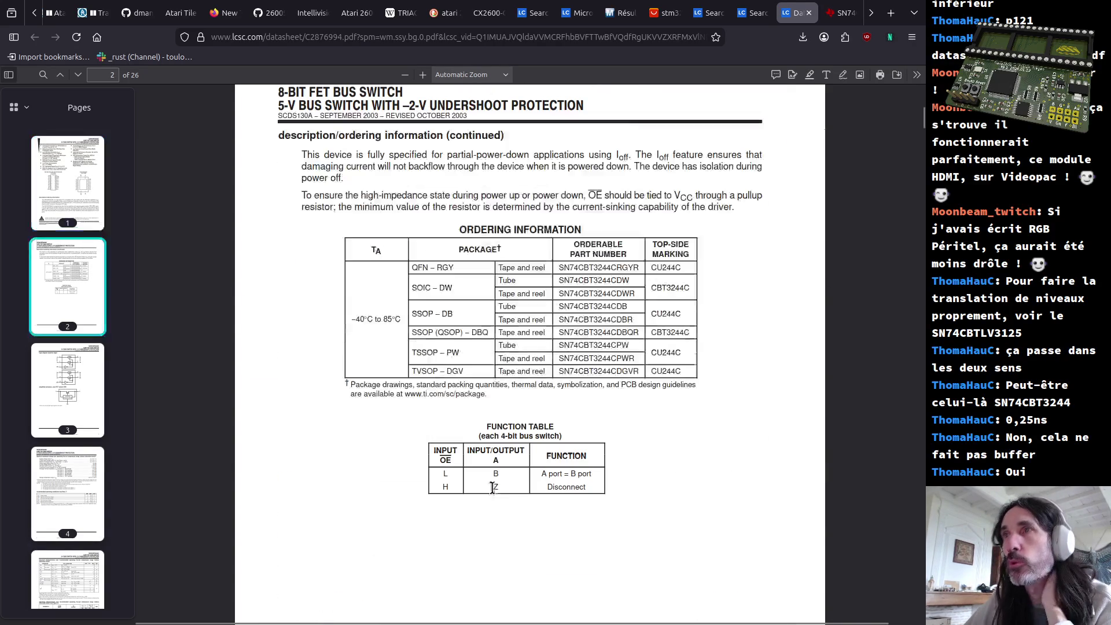
pyautogui.scroll(-5, 440, 449)
pyautogui.scroll(-3, 441, 451)
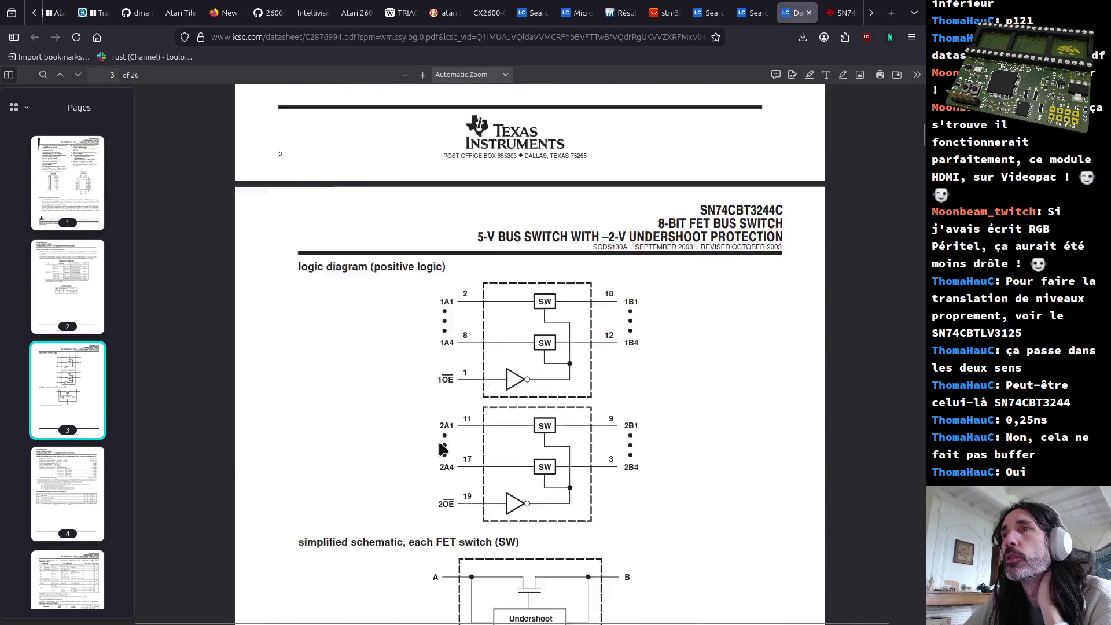
pyautogui.scroll(-2, 441, 449)
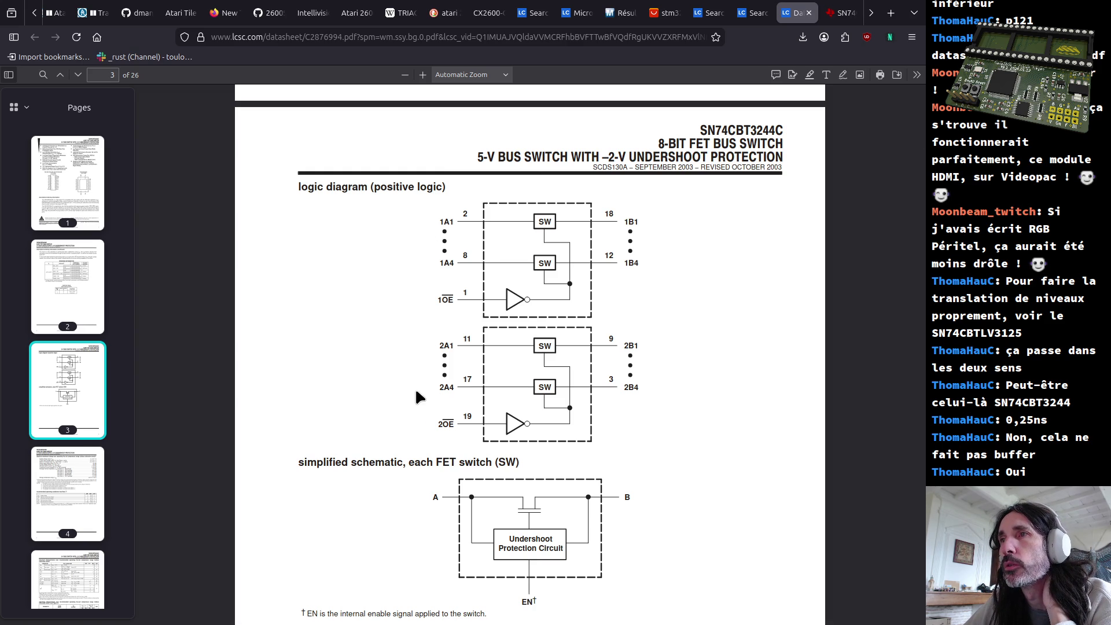
pyautogui.scroll(-1, 416, 396)
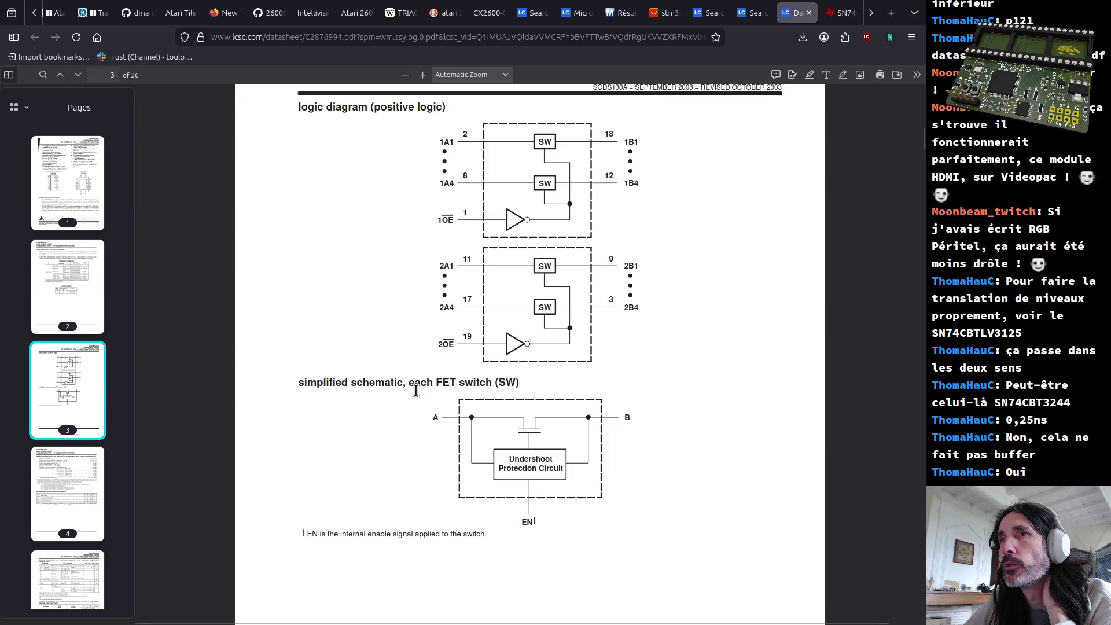
pyautogui.scroll(-2, 415, 392)
pyautogui.scroll(-4, 414, 389)
pyautogui.scroll(-4, 415, 388)
pyautogui.scroll(-4, 416, 388)
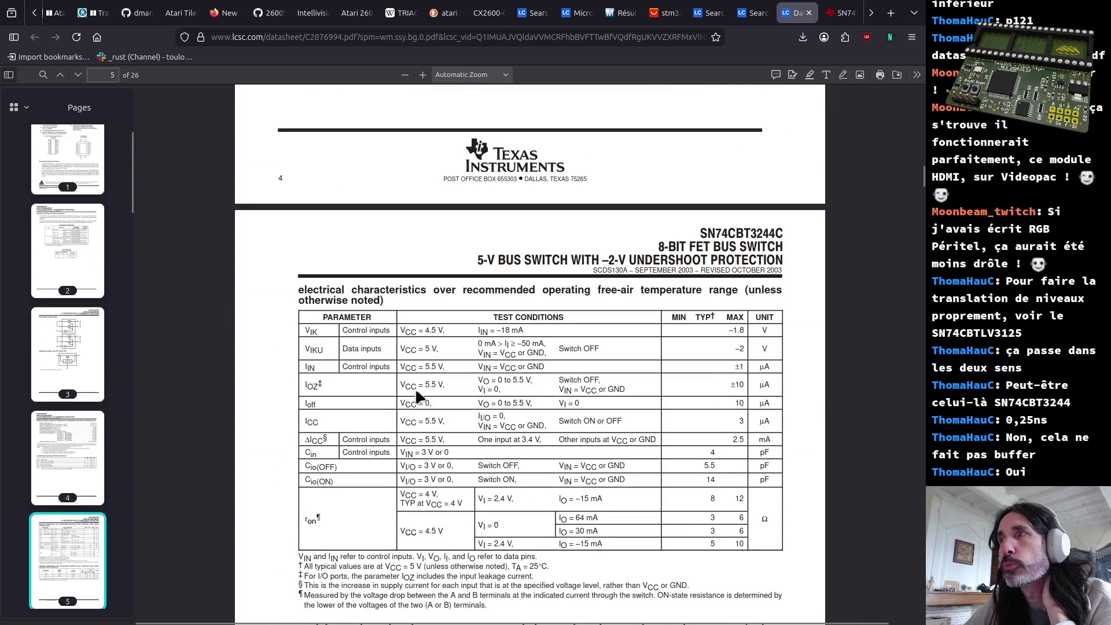
pyautogui.scroll(-8, 417, 396)
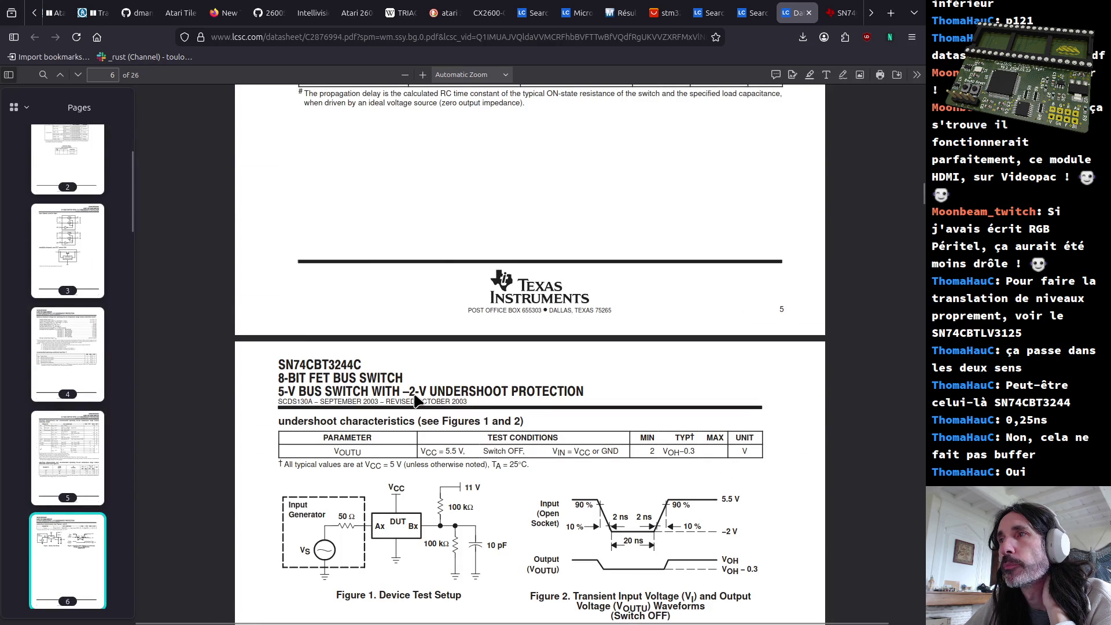
# Dismiss the address bar suggestions and switch to the TI SN74CBT3244 product page
pyautogui.click(511, 37)
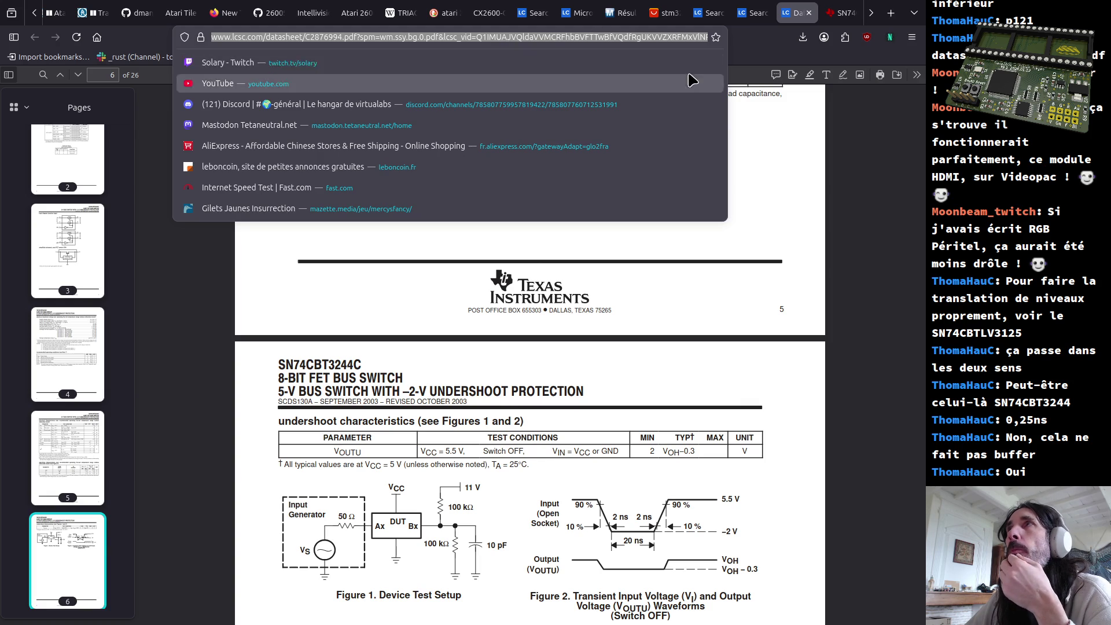
pyautogui.press('Escape')
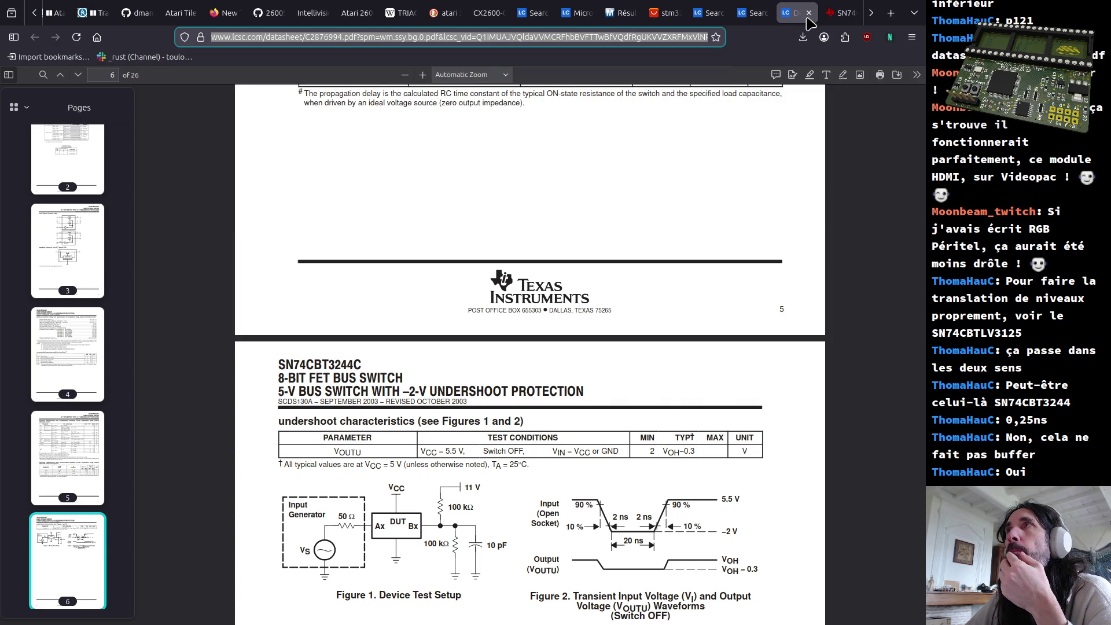
pyautogui.click(842, 13)
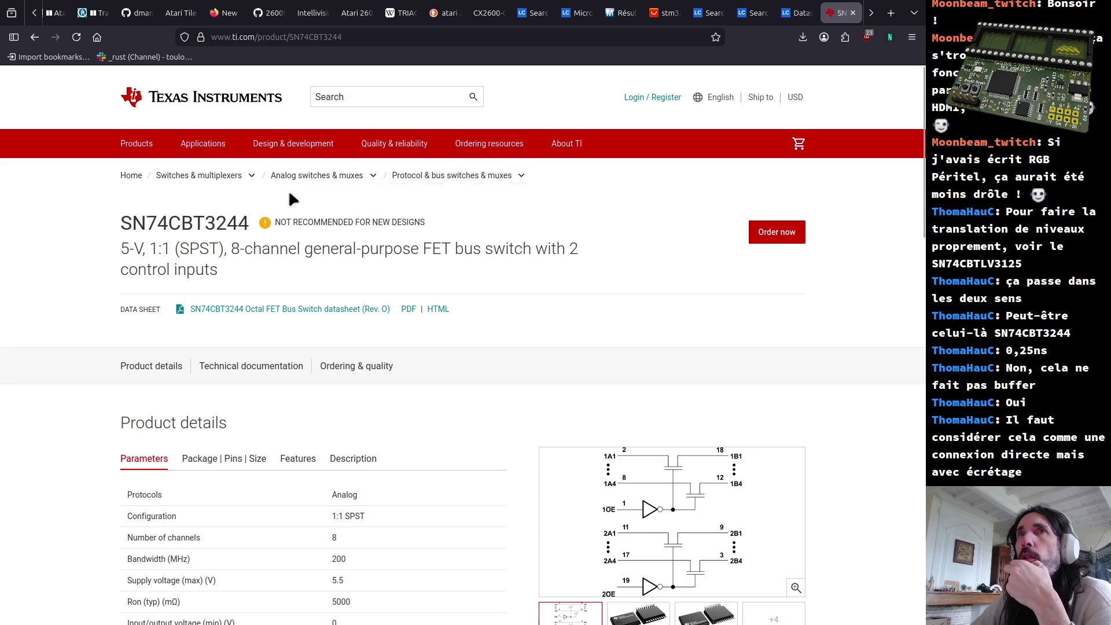
pyautogui.moveTo(252, 176)
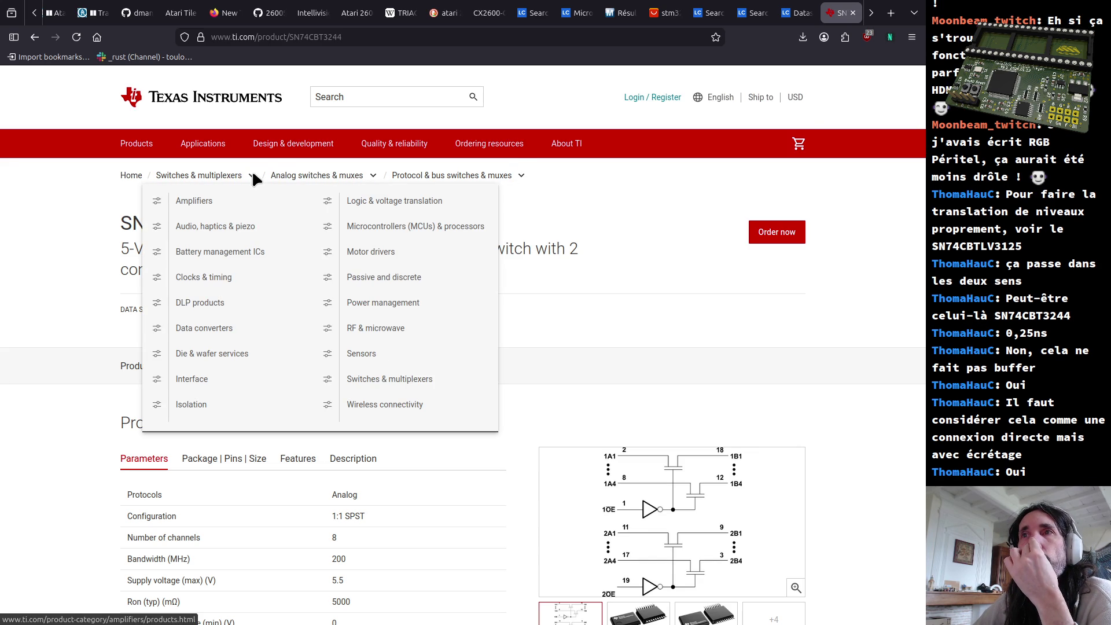
# Search the TI site for 'bus buffer' and open the SN74ACT126 datasheet result
pyautogui.click(313, 98)
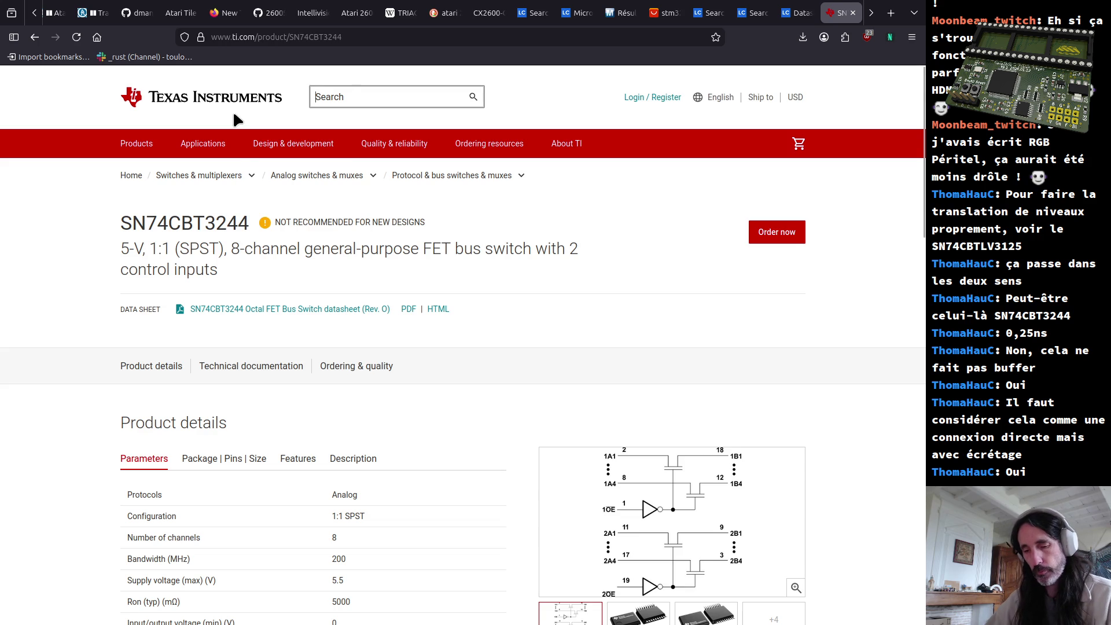
pyautogui.write('bus buffer')
pyautogui.press('Return')
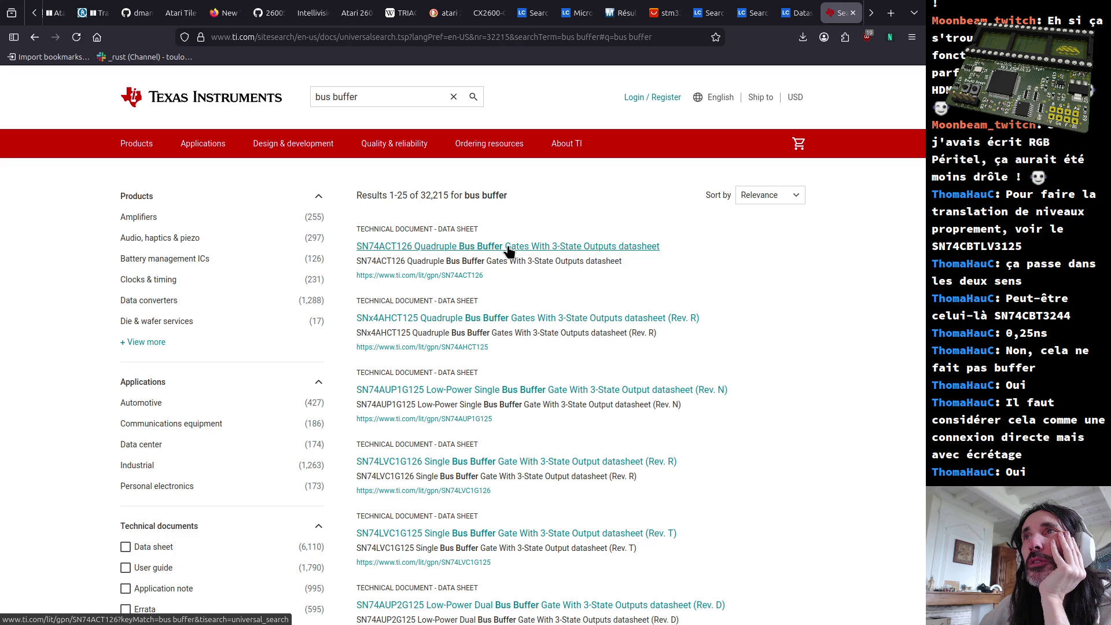
pyautogui.click(509, 251)
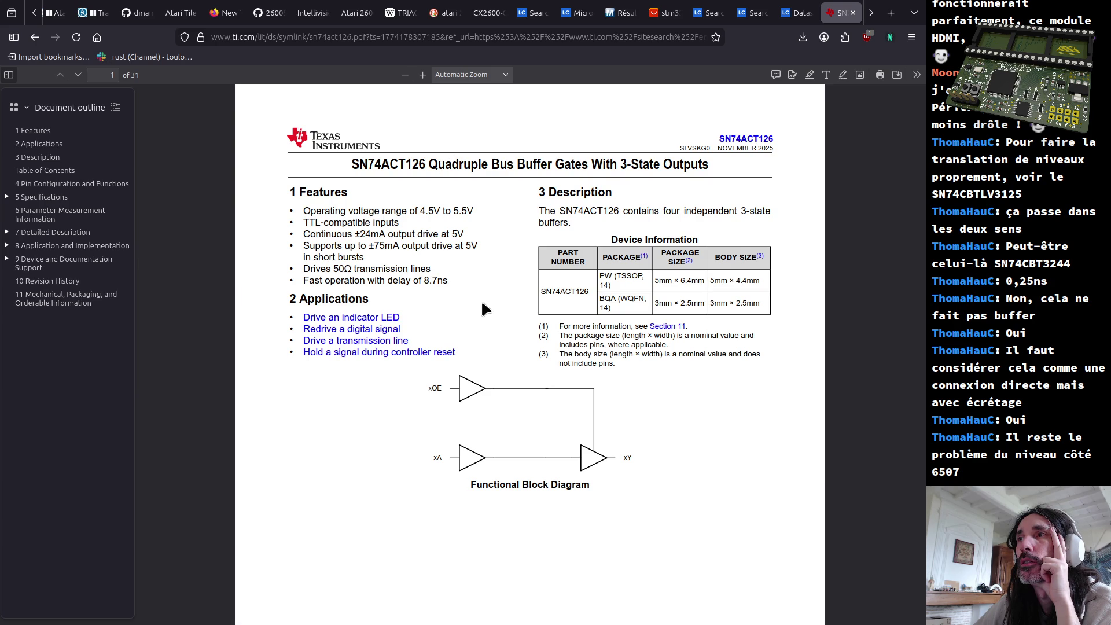
pyautogui.scroll(-10, 483, 309)
pyautogui.scroll(-5, 483, 309)
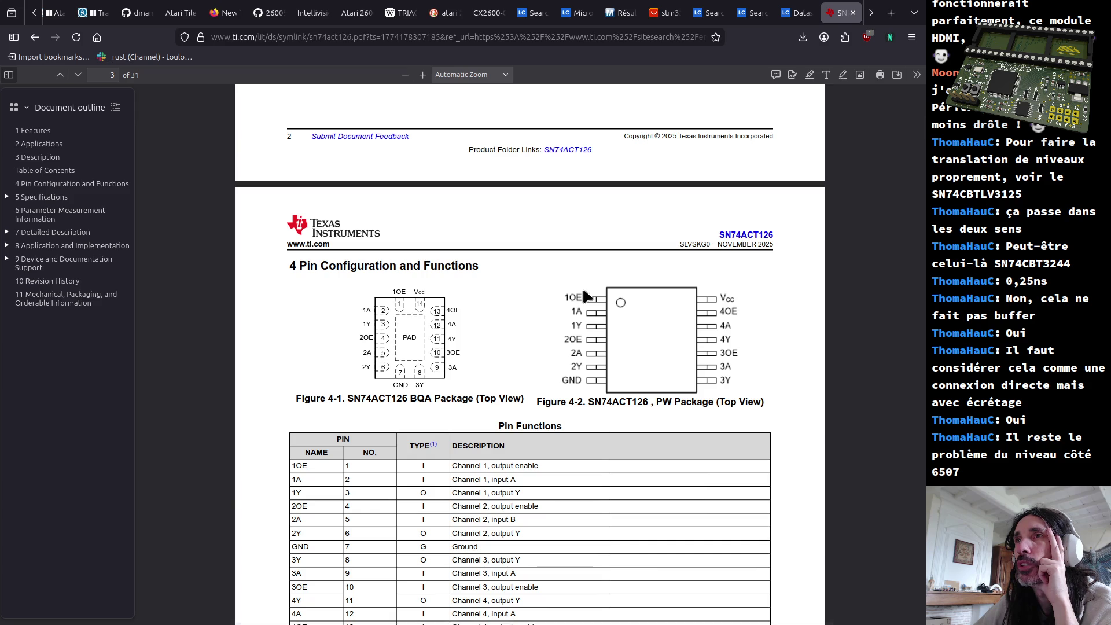
pyautogui.scroll(-5, 565, 306)
pyautogui.scroll(-5, 557, 325)
pyautogui.scroll(-5, 547, 334)
pyautogui.scroll(-5, 540, 339)
pyautogui.scroll(-5, 536, 342)
pyautogui.scroll(-5, 534, 345)
pyautogui.scroll(-5, 533, 343)
pyautogui.scroll(-2, 527, 348)
pyautogui.scroll(3, 527, 347)
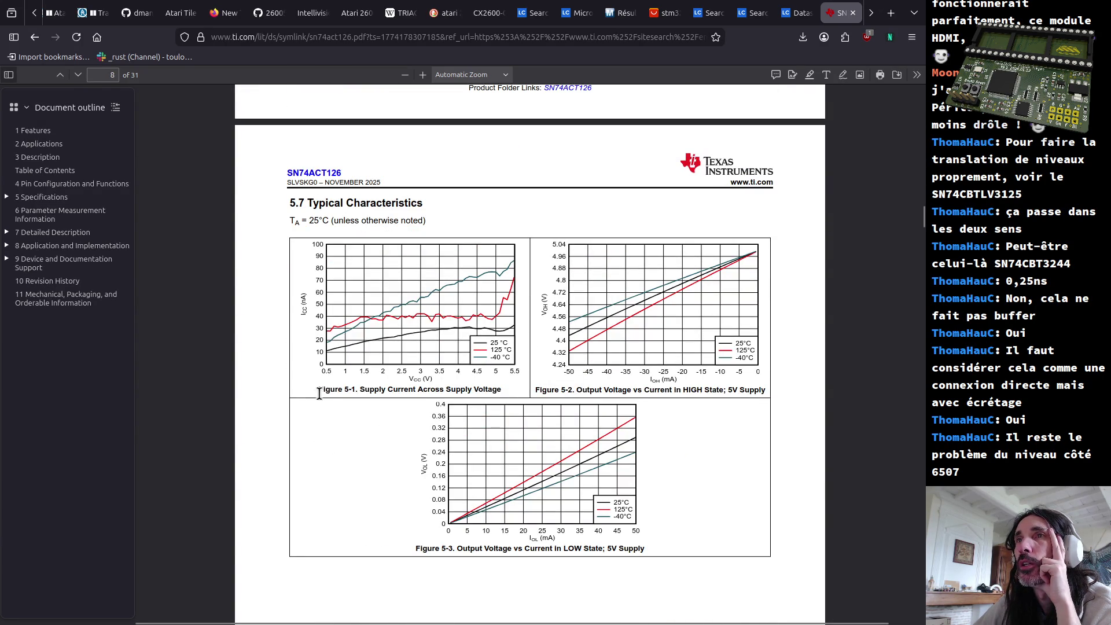
# Read the SN74ACT126 pinout figure and Typical Characteristics captions, then jump to the Detailed Description
pyautogui.moveTo(380, 390); pyautogui.dragTo(447, 390)
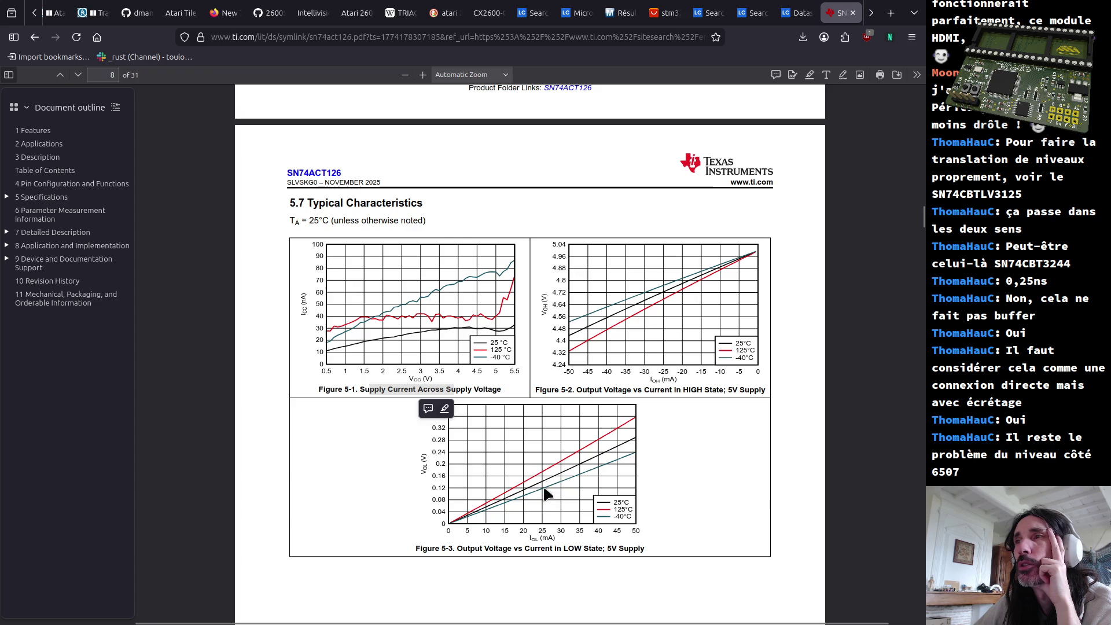
pyautogui.moveTo(463, 524); pyautogui.dragTo(557, 533)
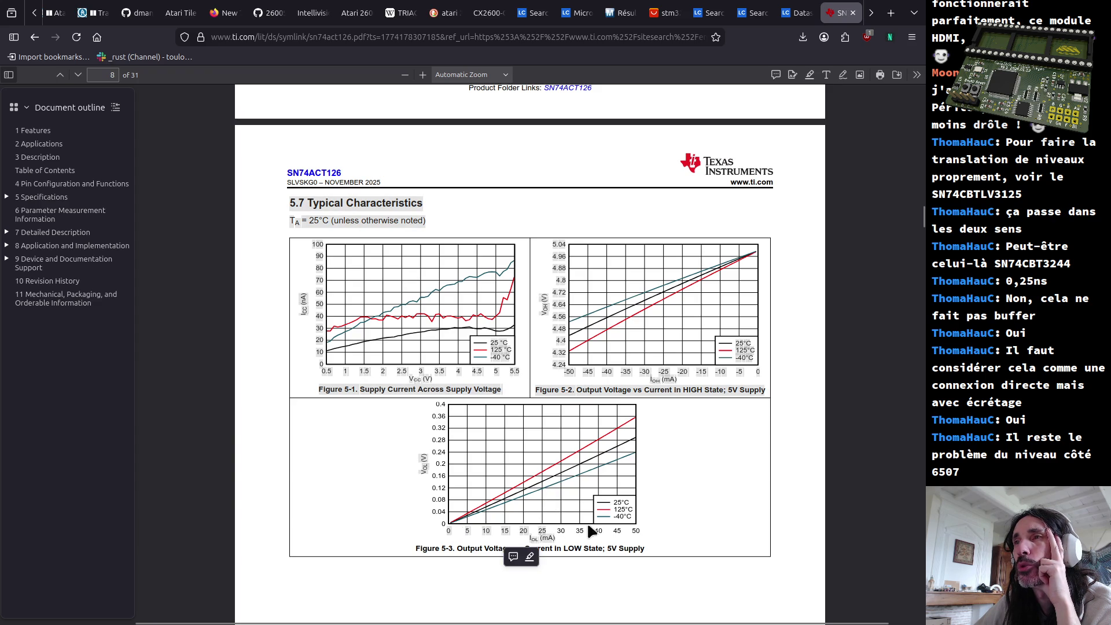
pyautogui.click(729, 515)
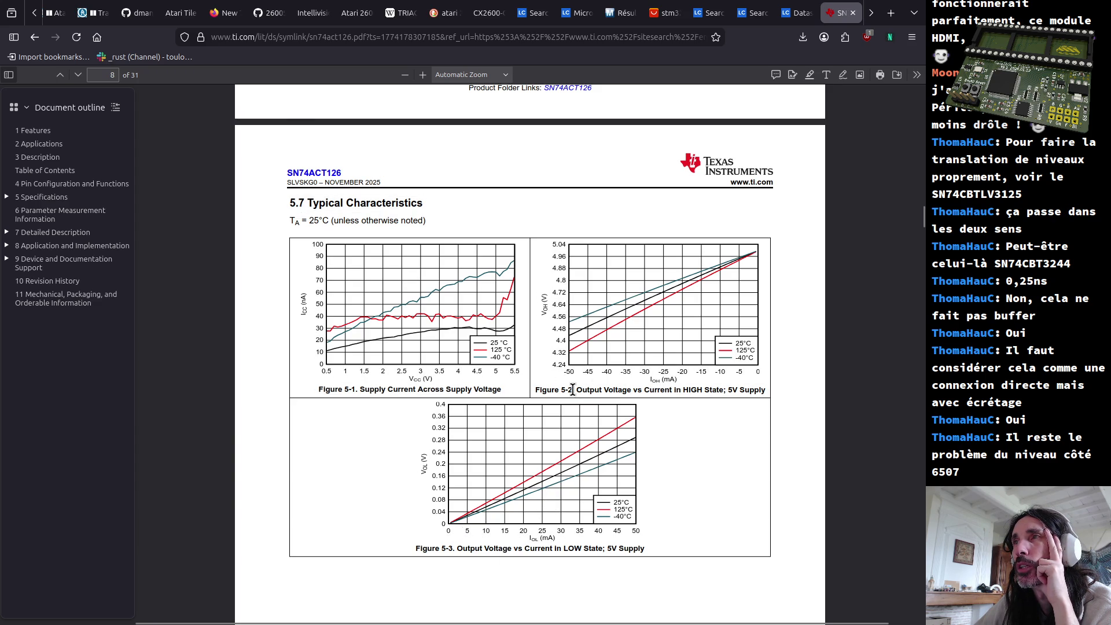
pyautogui.scroll(-5, 574, 390)
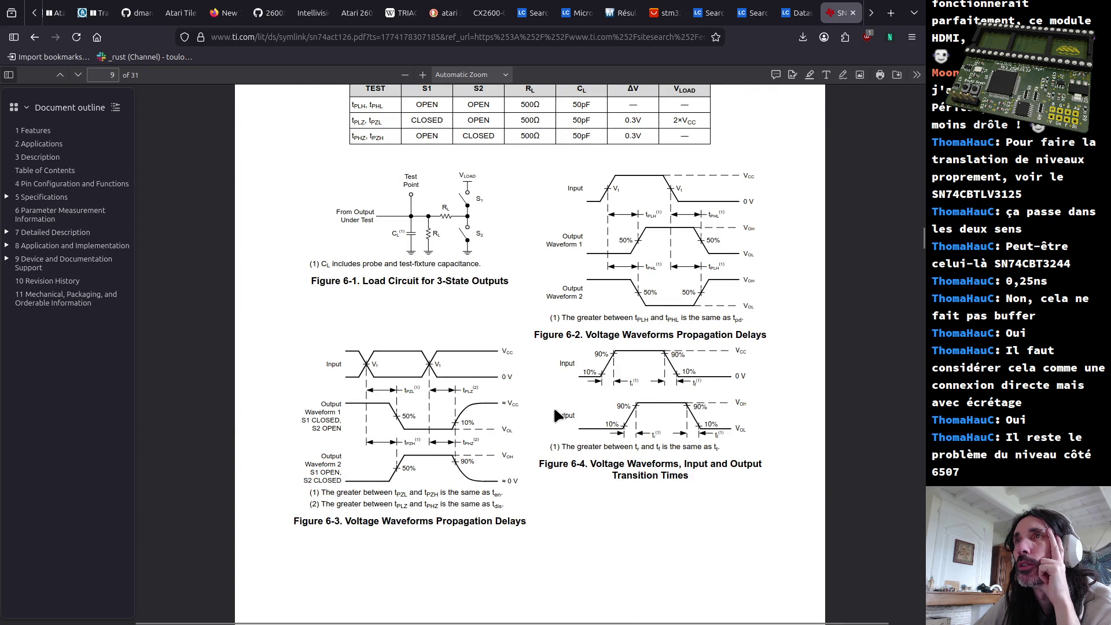
pyautogui.press('Right')
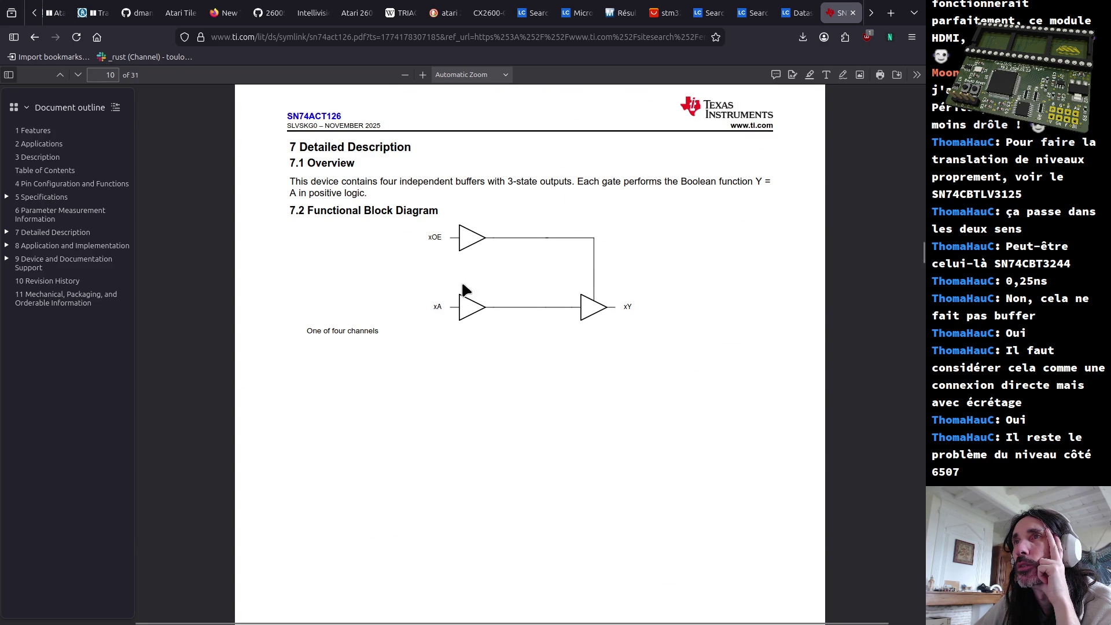
pyautogui.scroll(-5, 450, 328)
pyautogui.scroll(-5, 452, 338)
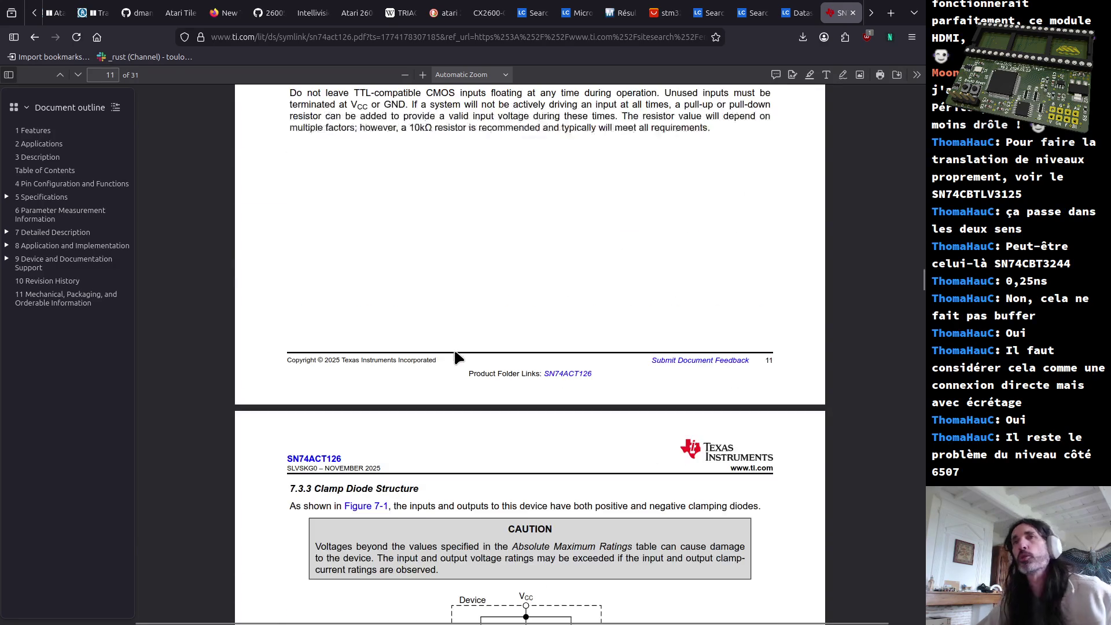
pyautogui.scroll(-4, 454, 349)
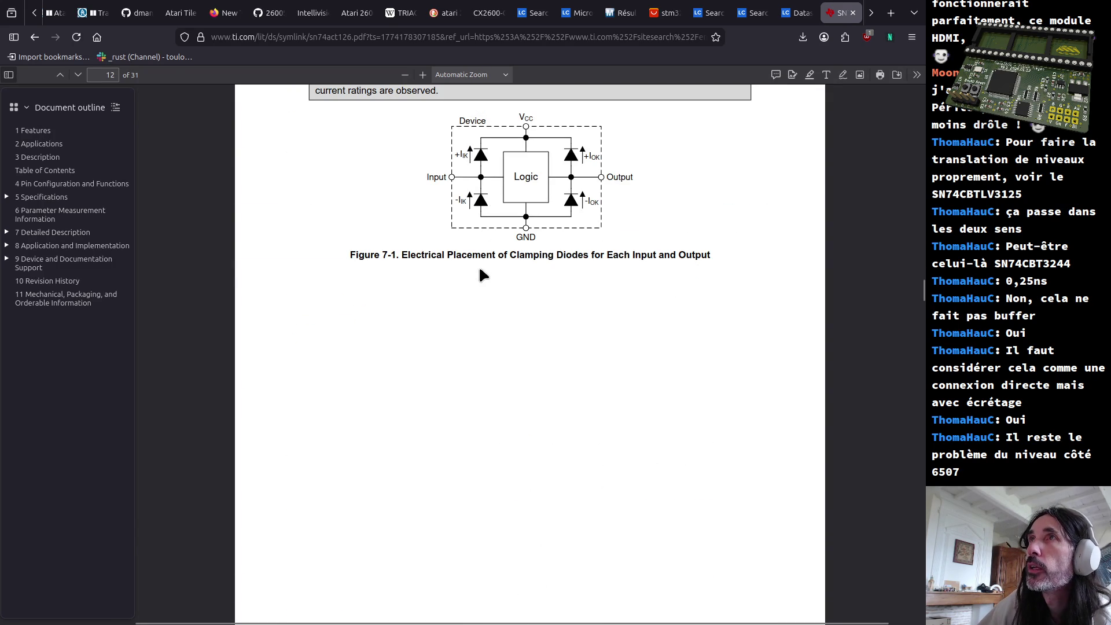
pyautogui.scroll(3, 598, 527)
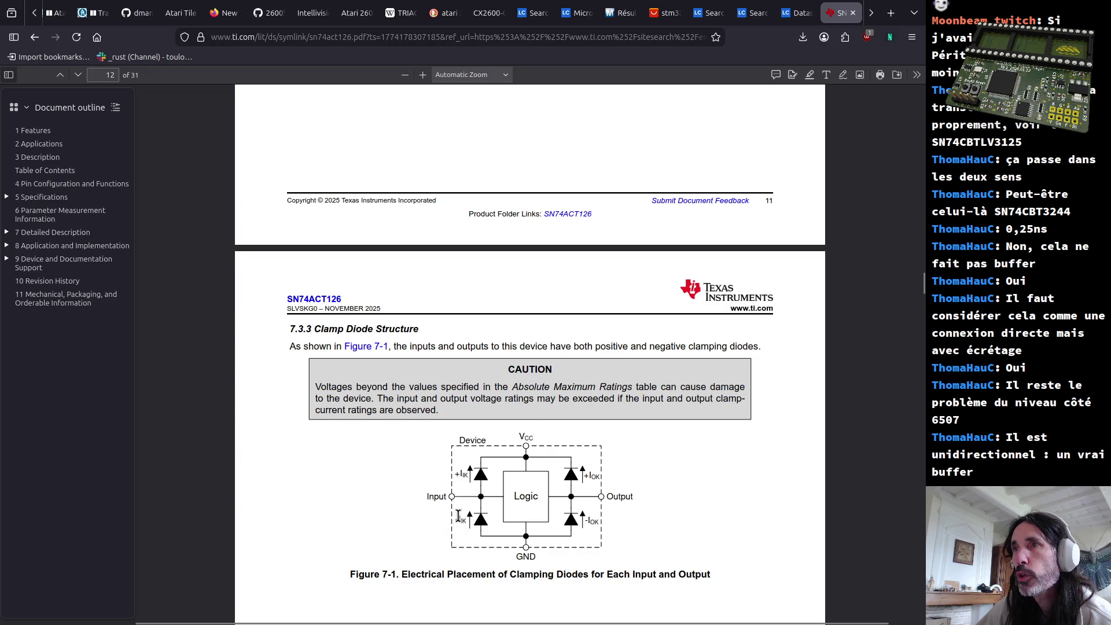
pyautogui.scroll(5, 440, 504)
pyautogui.scroll(10, 441, 503)
pyautogui.scroll(4, 442, 510)
pyautogui.scroll(4, 442, 509)
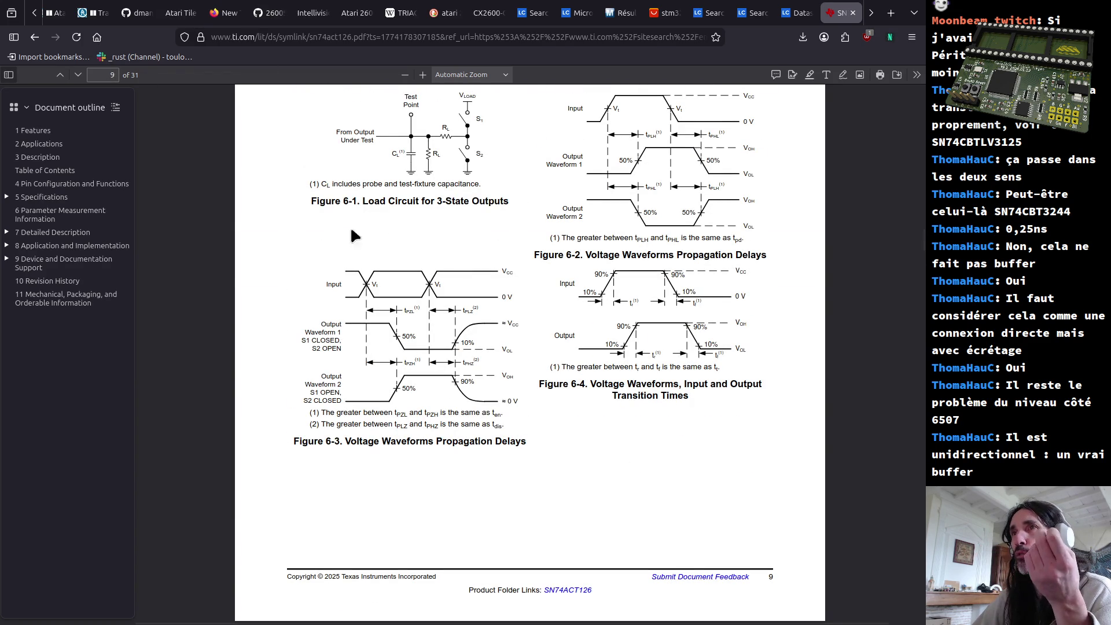
pyautogui.scroll(5, 524, 368)
pyautogui.scroll(5, 522, 370)
pyautogui.scroll(5, 513, 376)
pyautogui.scroll(5, 506, 379)
pyautogui.scroll(5, 506, 383)
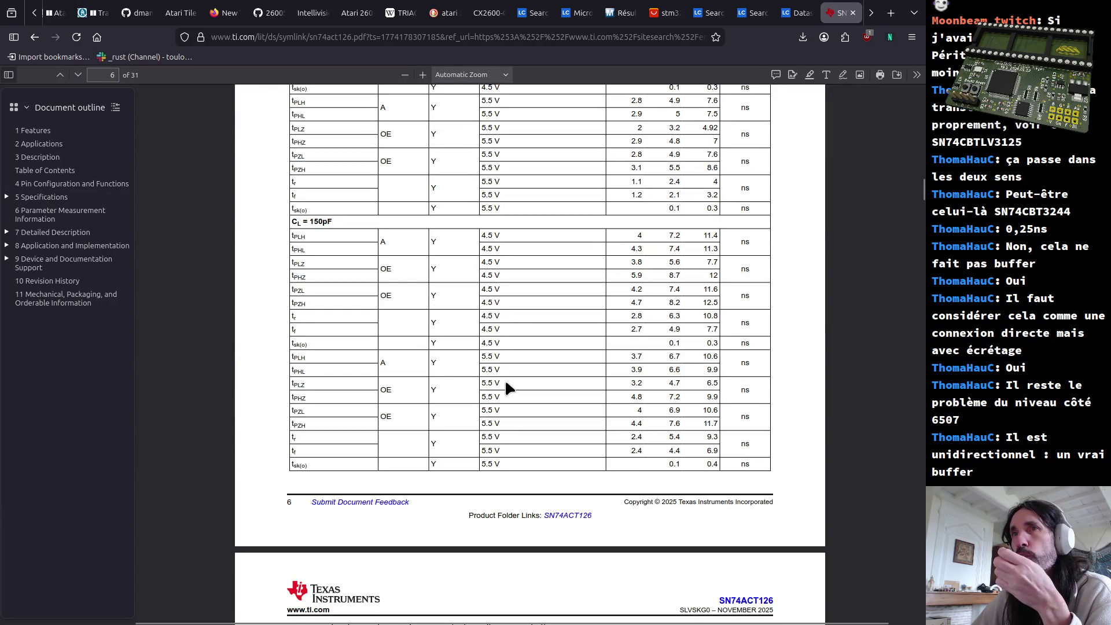
pyautogui.scroll(2, 505, 378)
pyautogui.scroll(2, 502, 369)
pyautogui.scroll(3, 494, 343)
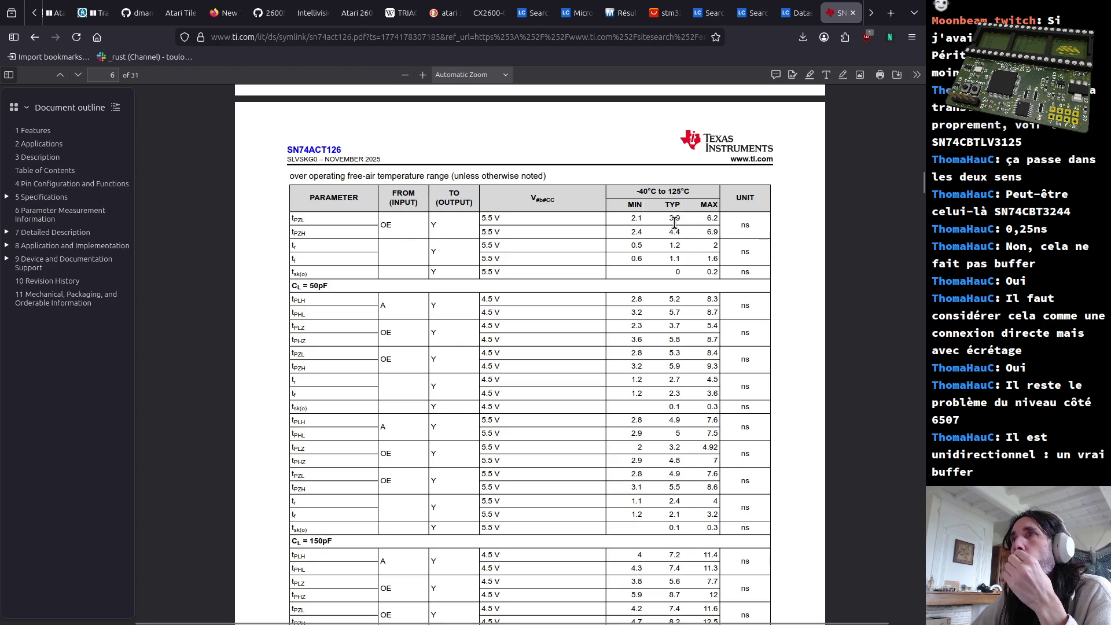
# Review the first timing rows of the SN74ACT126 switching characteristics table
pyautogui.moveTo(626, 217); pyautogui.dragTo(717, 272)
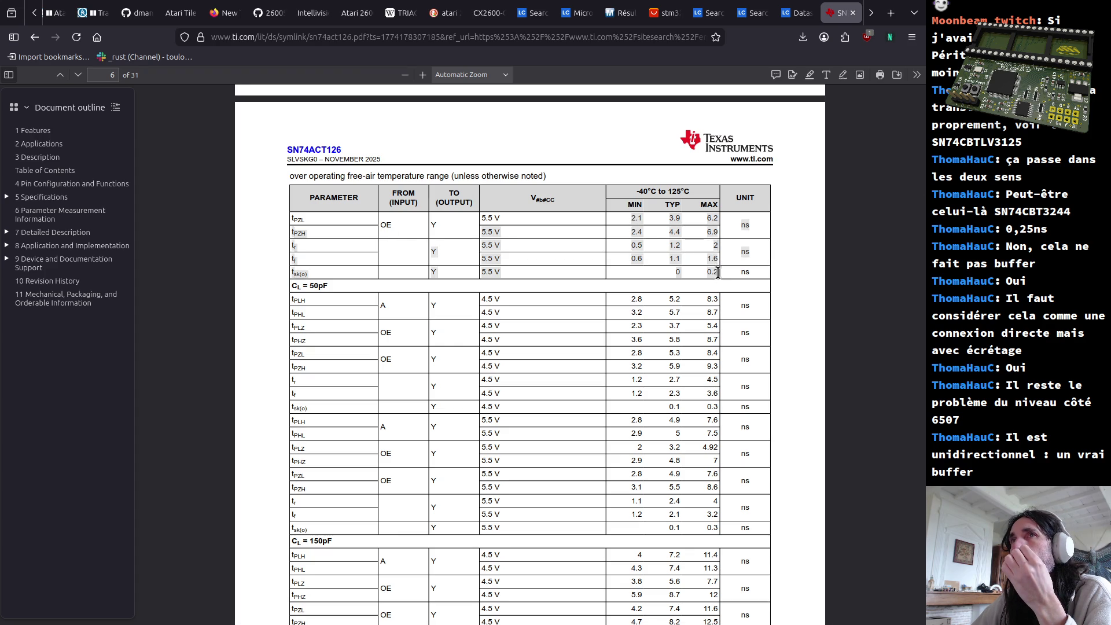
pyautogui.click(678, 233)
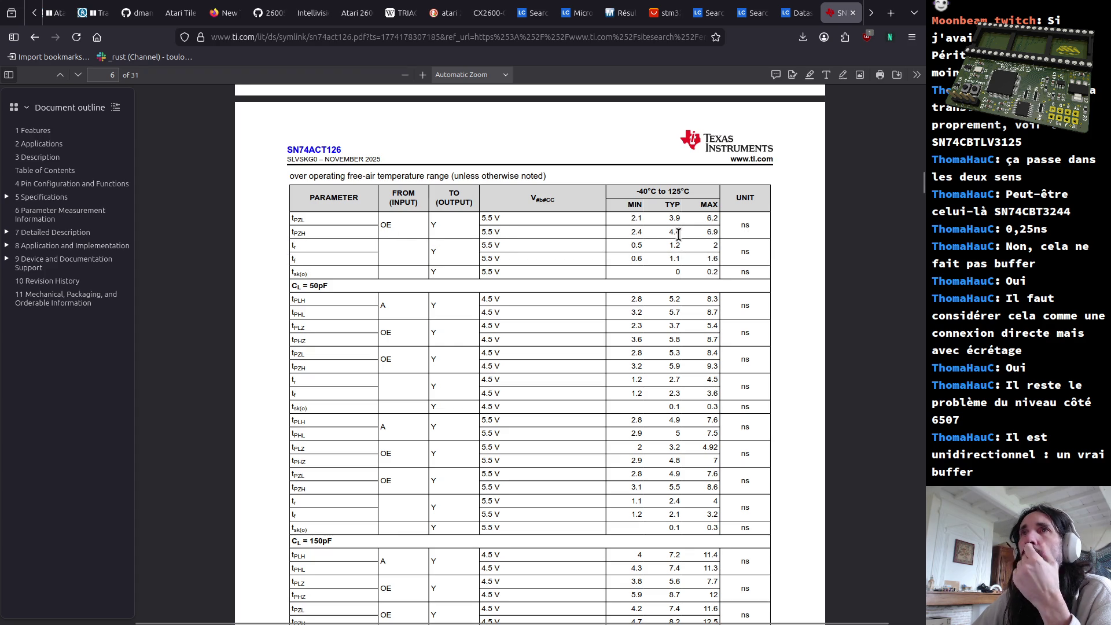
pyautogui.scroll(5, 646, 254)
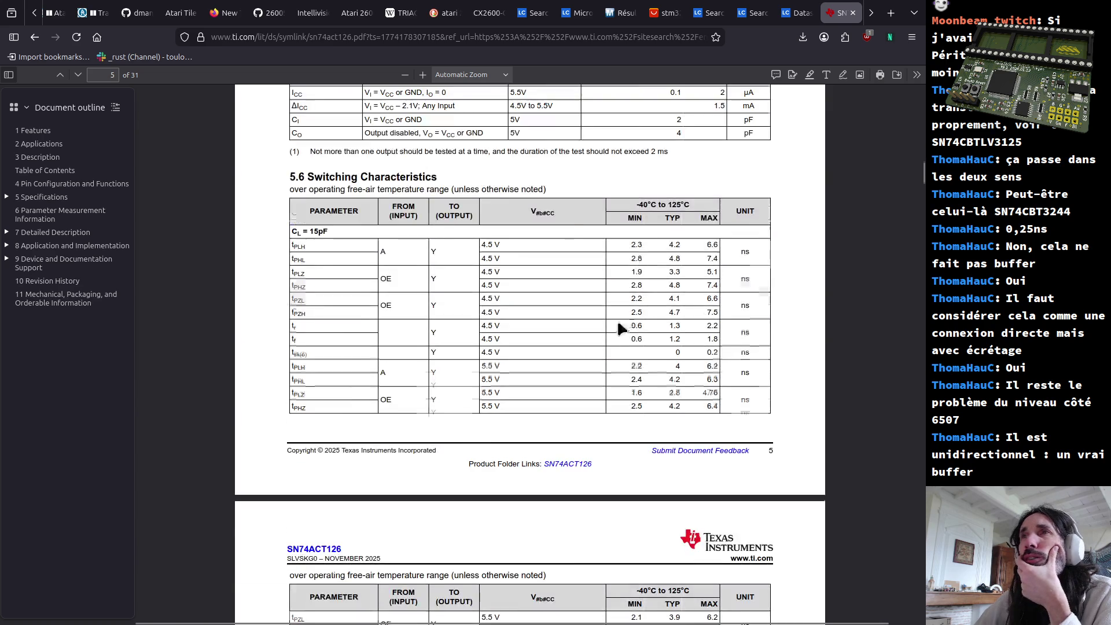
pyautogui.scroll(10, 623, 319)
pyautogui.scroll(10, 613, 336)
pyautogui.scroll(10, 611, 340)
pyautogui.scroll(10, 616, 343)
pyautogui.scroll(2, 617, 344)
pyautogui.scroll(5, 606, 341)
pyautogui.scroll(-10, 601, 339)
pyautogui.scroll(-10, 596, 339)
pyautogui.scroll(-10, 595, 345)
pyautogui.scroll(-10, 595, 344)
pyautogui.scroll(-10, 595, 345)
pyautogui.scroll(-5, 593, 347)
pyautogui.scroll(-5, 590, 349)
pyautogui.scroll(-5, 584, 354)
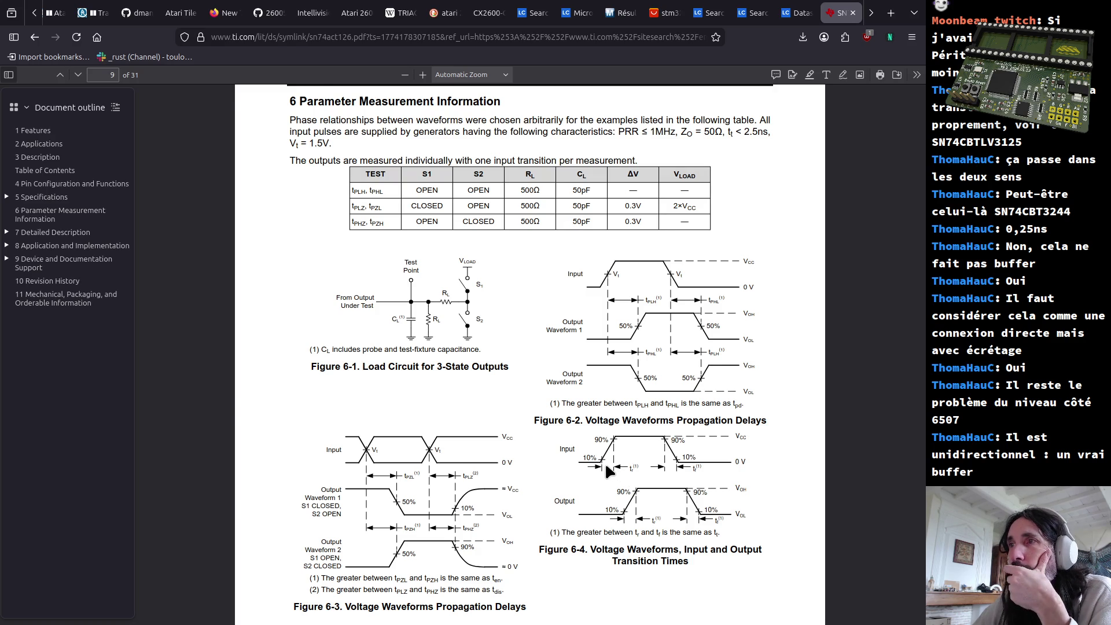
pyautogui.scroll(-2, 605, 462)
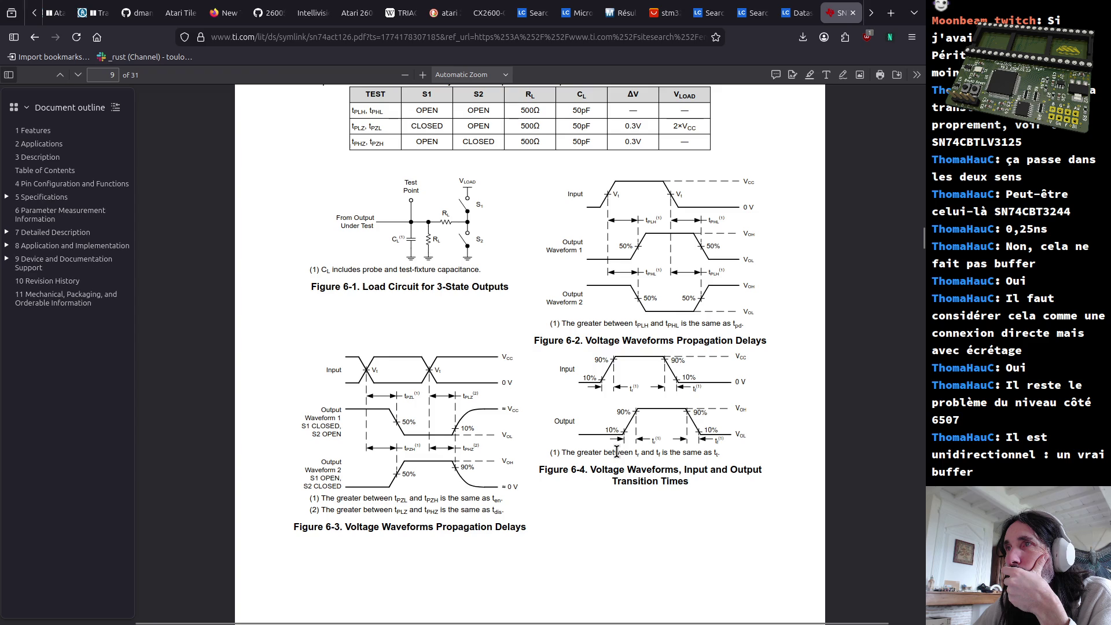
pyautogui.scroll(10, 471, 441)
pyautogui.scroll(10, 464, 436)
pyautogui.scroll(5, 461, 435)
pyautogui.scroll(5, 461, 431)
pyautogui.scroll(5, 462, 432)
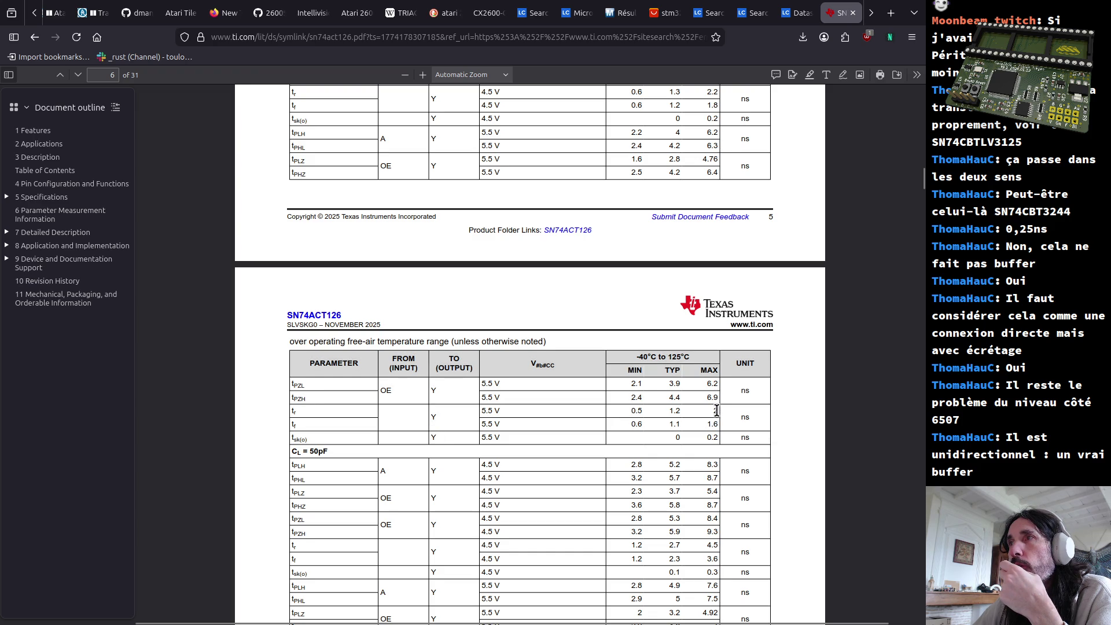
# Highlight the 0.5 / 1.2 / 2 rise-time values in the switching table
pyautogui.moveTo(716, 410); pyautogui.dragTo(620, 410)
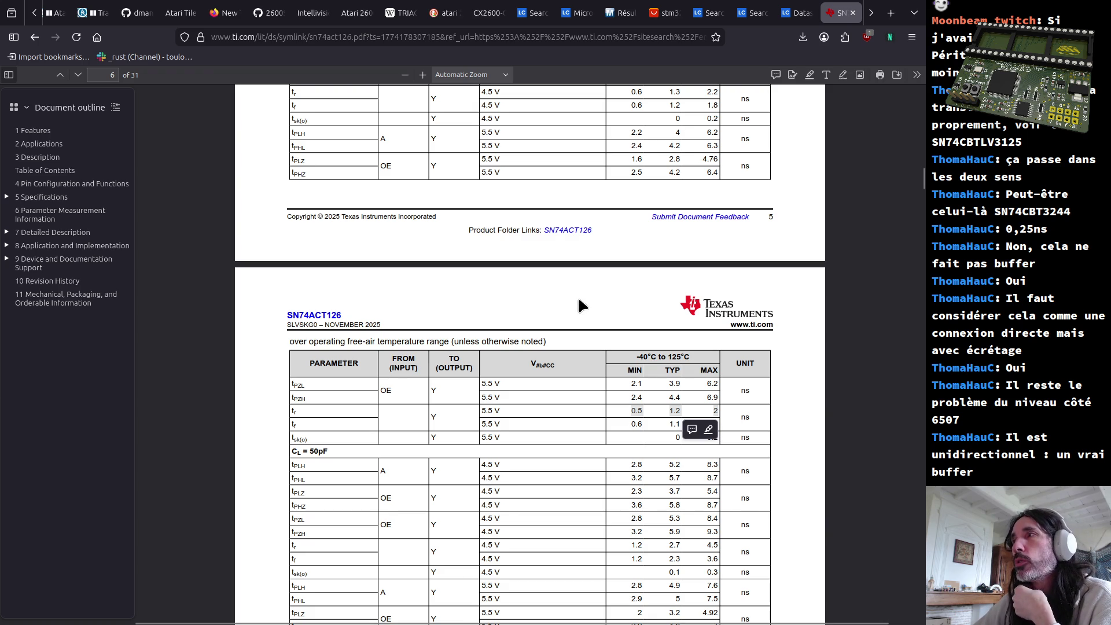
pyautogui.scroll(3, 579, 301)
pyautogui.scroll(4, 583, 310)
pyautogui.scroll(1, 589, 325)
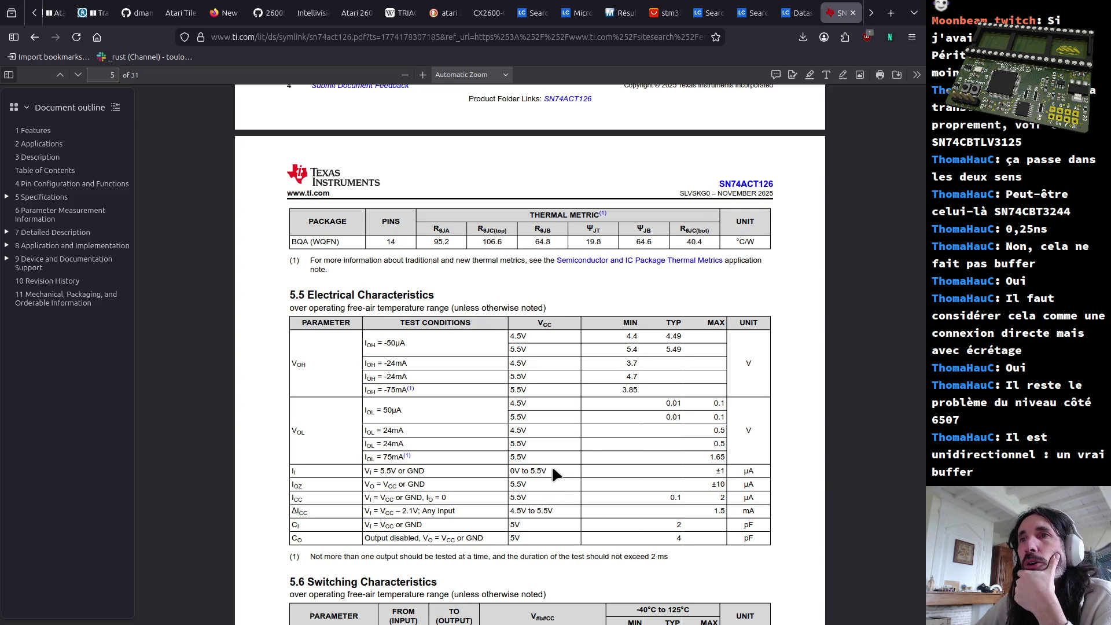
# Highlight the 0V to 5.5V input voltage range in the electrical characteristics table, then return to page 1
pyautogui.moveTo(400, 471); pyautogui.dragTo(549, 466)
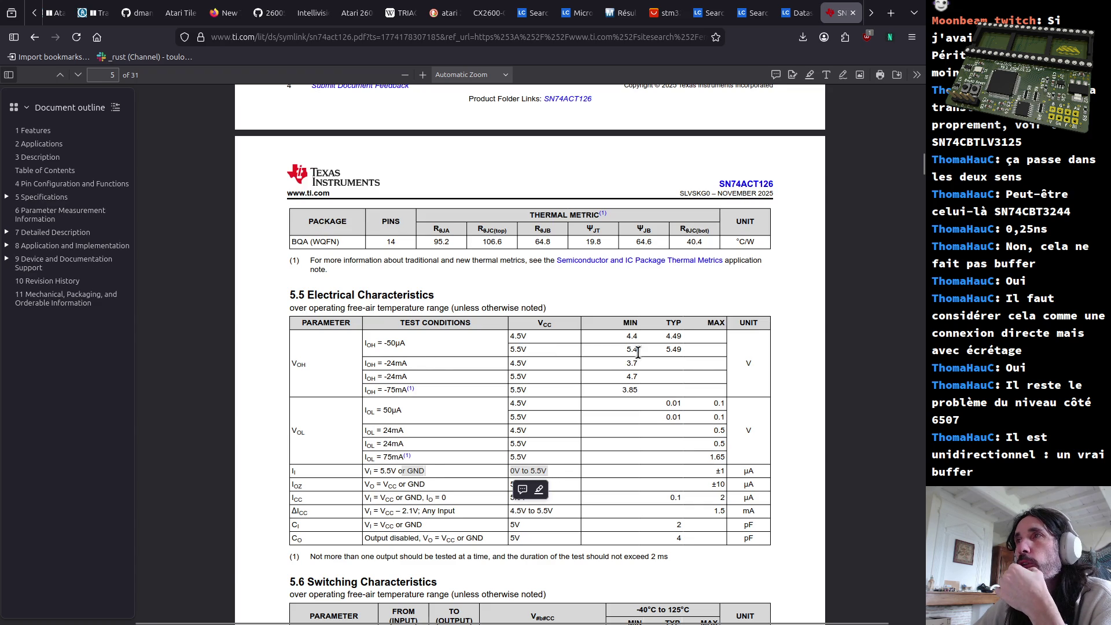
pyautogui.click(685, 345)
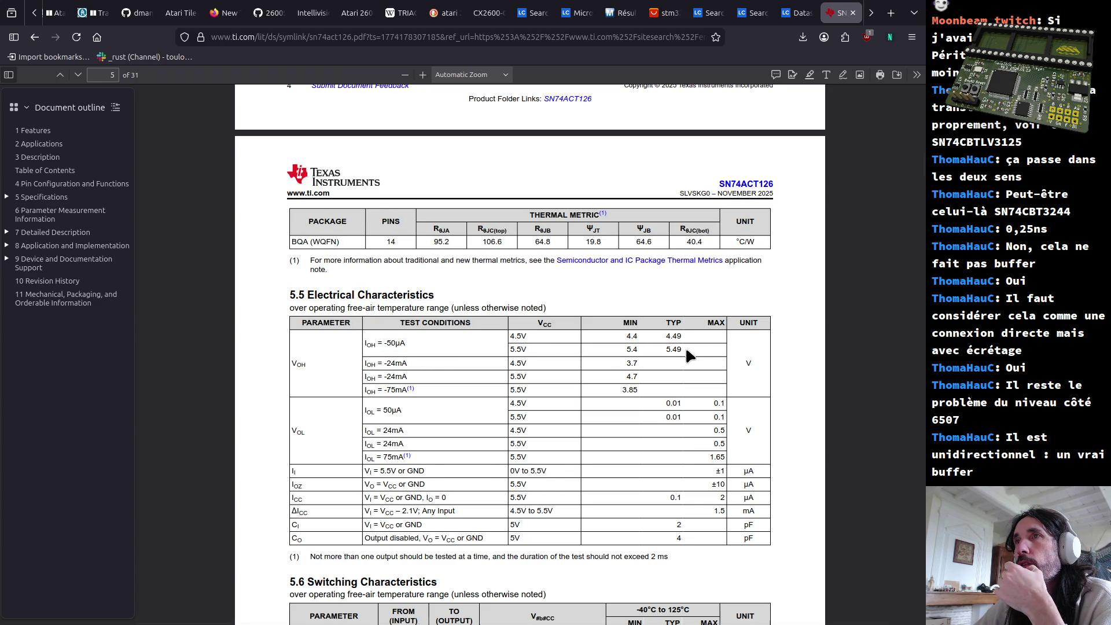
pyautogui.moveTo(519, 337); pyautogui.dragTo(542, 333)
pyautogui.click(531, 330)
pyautogui.click(508, 334)
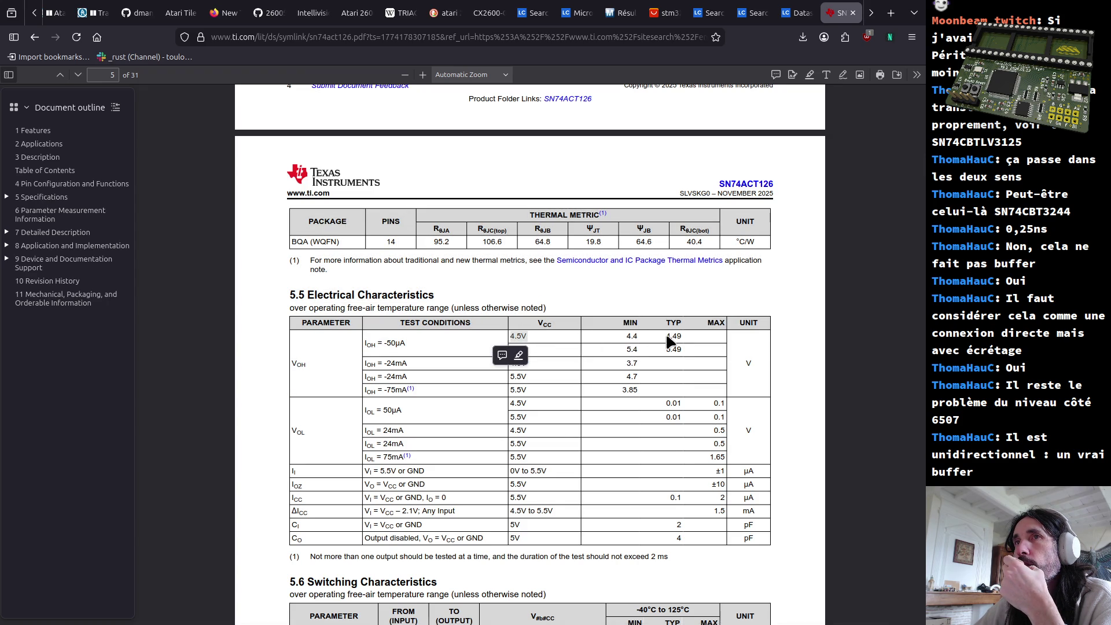
pyautogui.scroll(5, 593, 437)
pyautogui.scroll(10, 592, 436)
pyautogui.scroll(10, 601, 434)
pyautogui.scroll(10, 601, 434)
pyautogui.scroll(8, 602, 435)
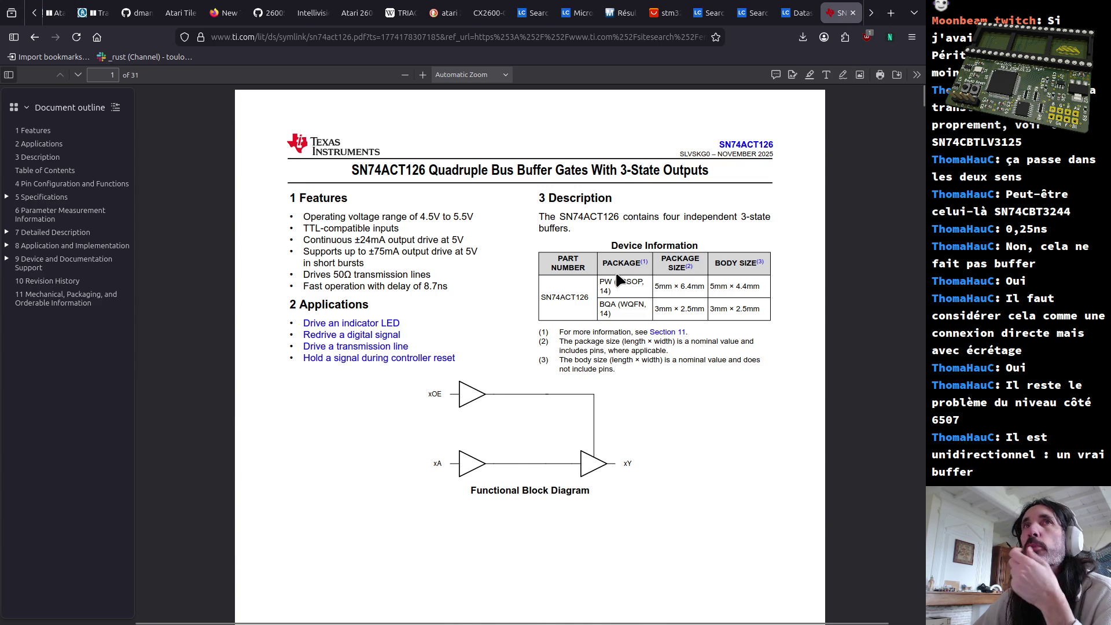
pyautogui.hotkey('alt', 'Left')
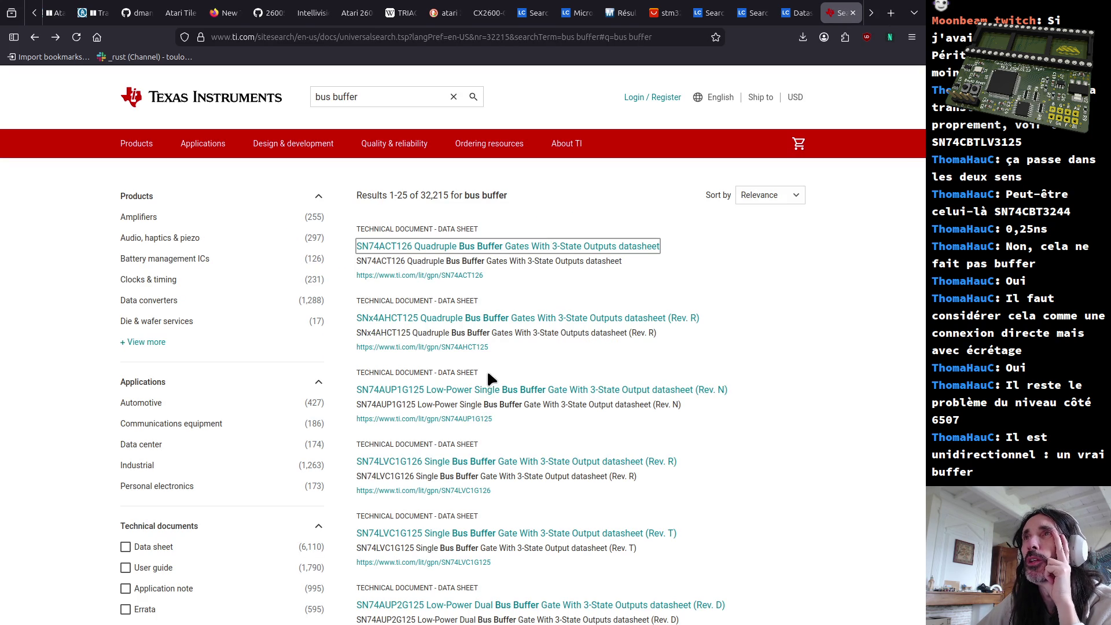
pyautogui.click(446, 275)
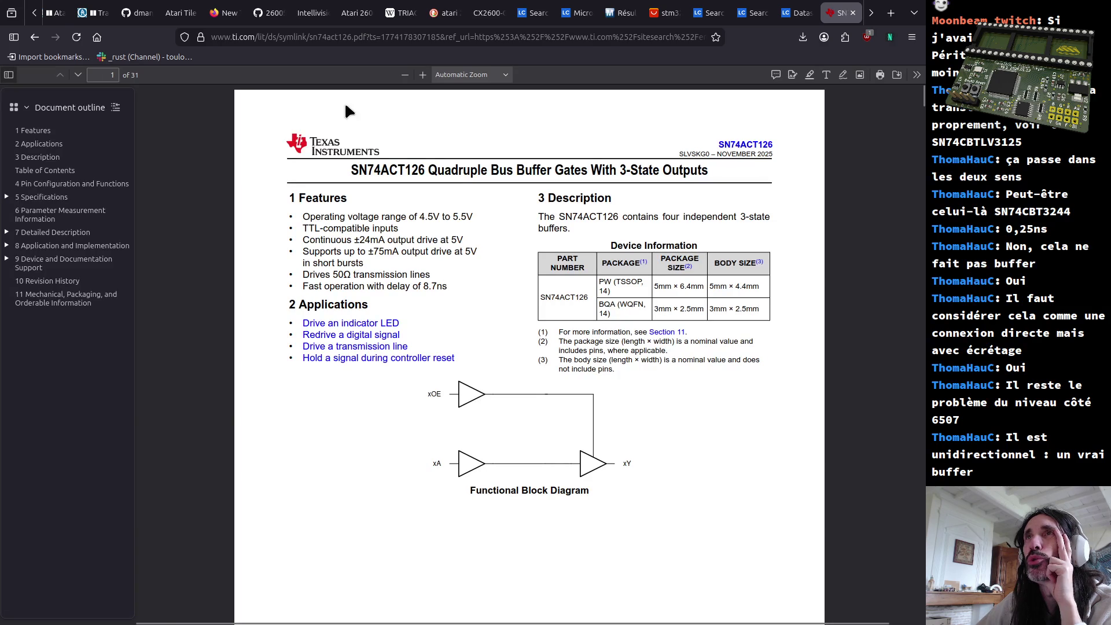
pyautogui.hotkey('alt', 'Left')
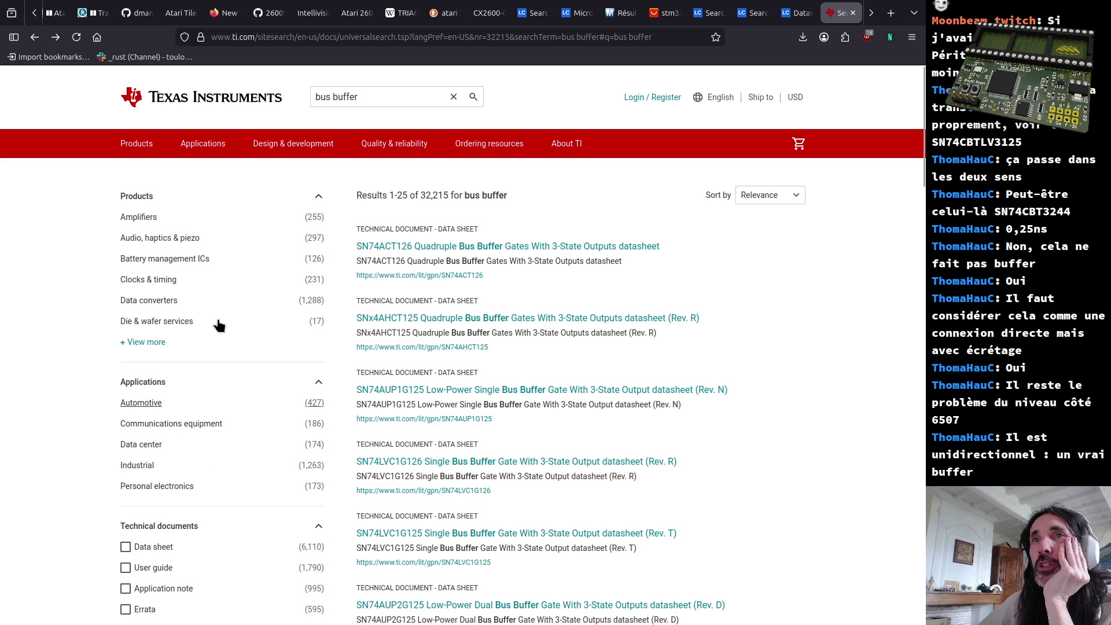
# Browse TI's Protocol & bus switches category and filter to bandwidth under 300MHz
pyautogui.click(140, 149)
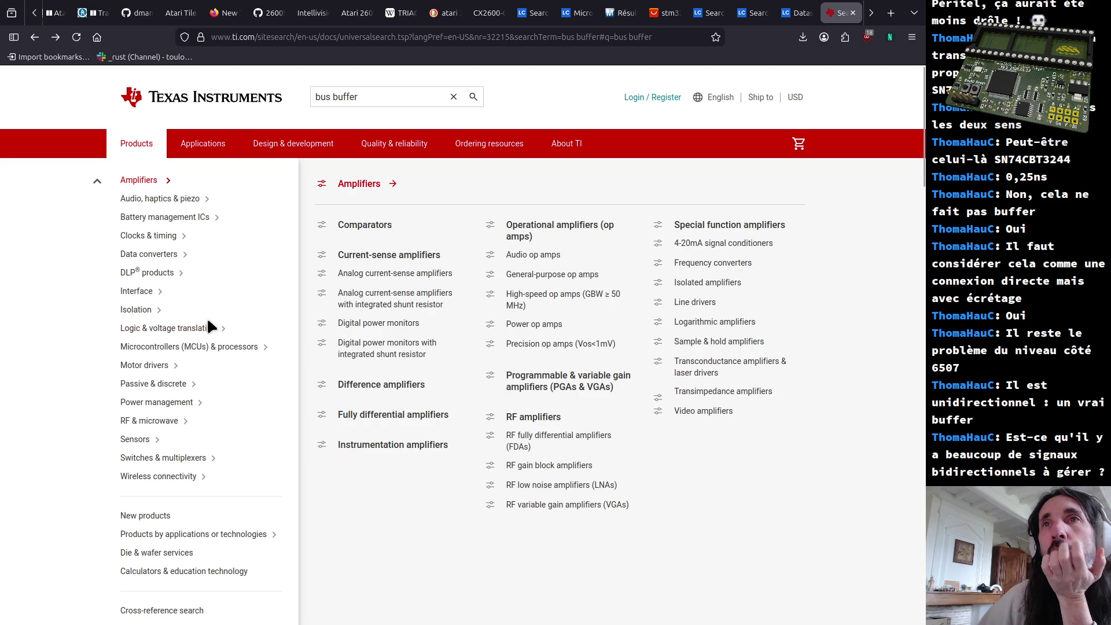
pyautogui.scroll(-2, 100, 386)
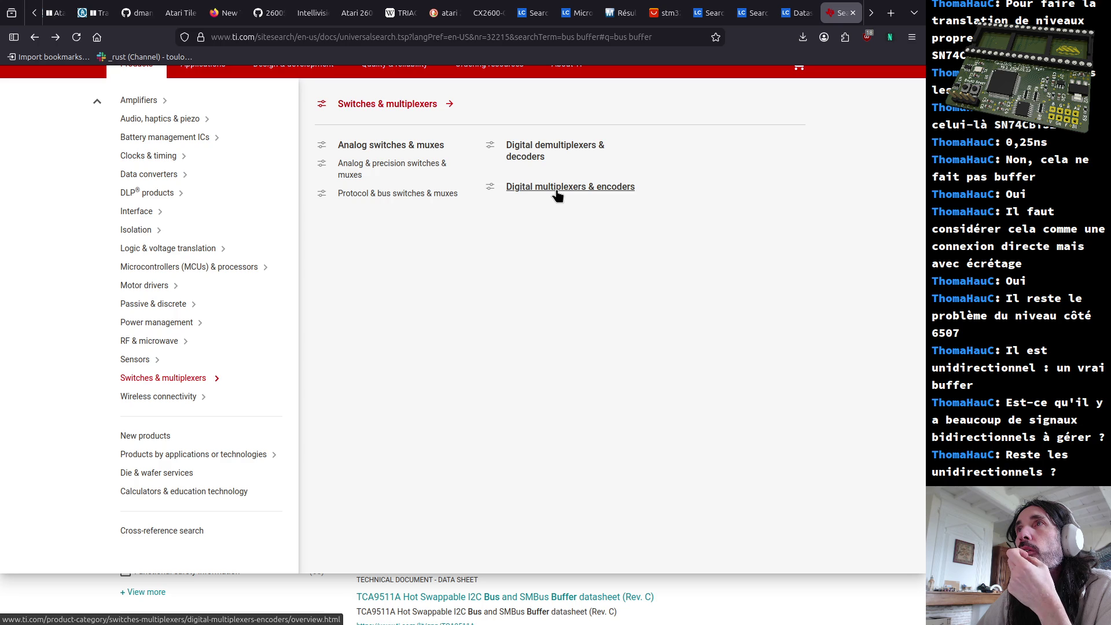
pyautogui.click(389, 193)
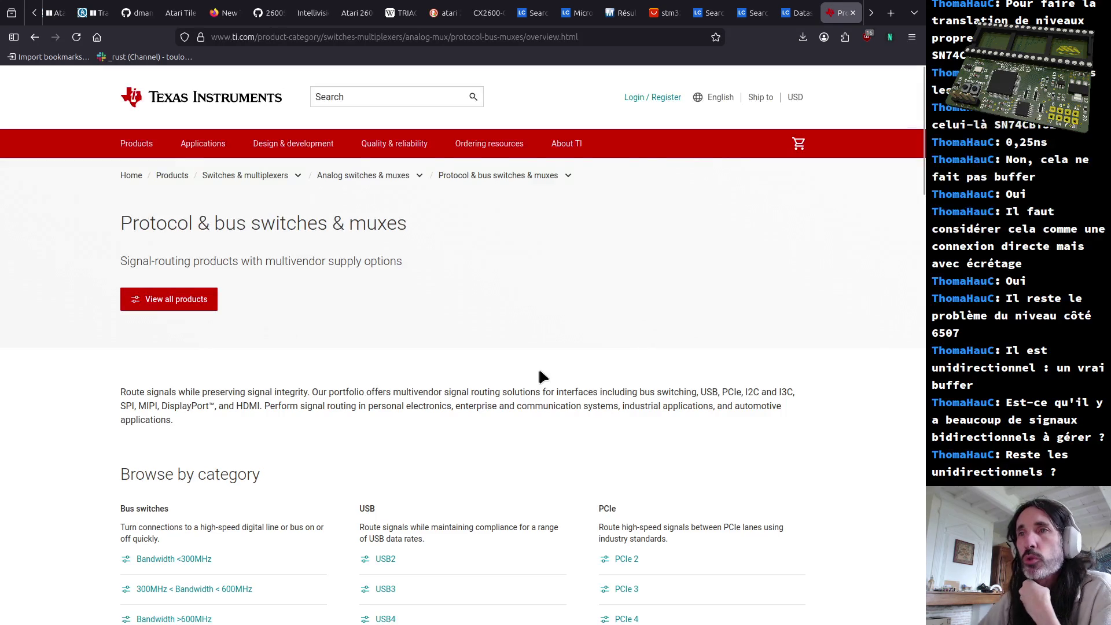
pyautogui.scroll(-3, 508, 408)
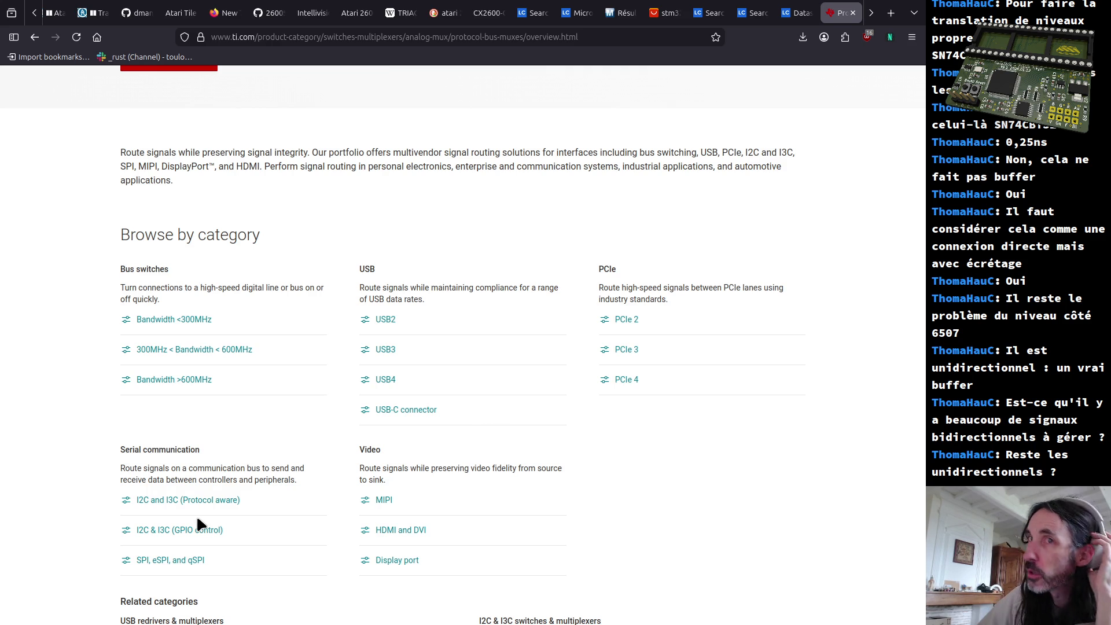
pyautogui.scroll(-3, 198, 519)
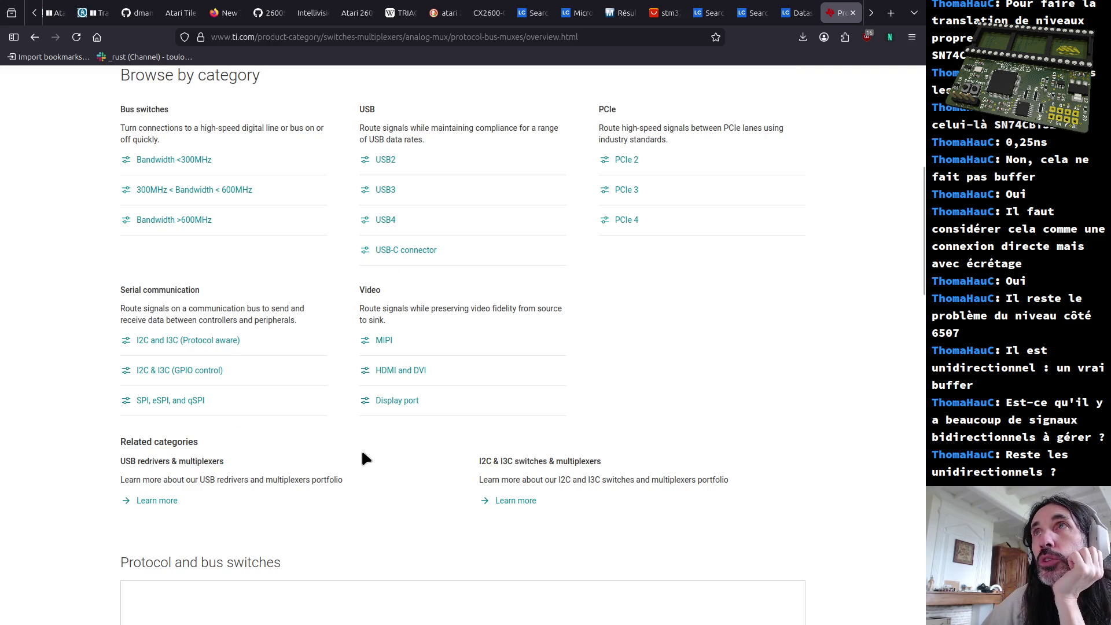
pyautogui.moveTo(132, 289); pyautogui.dragTo(221, 304)
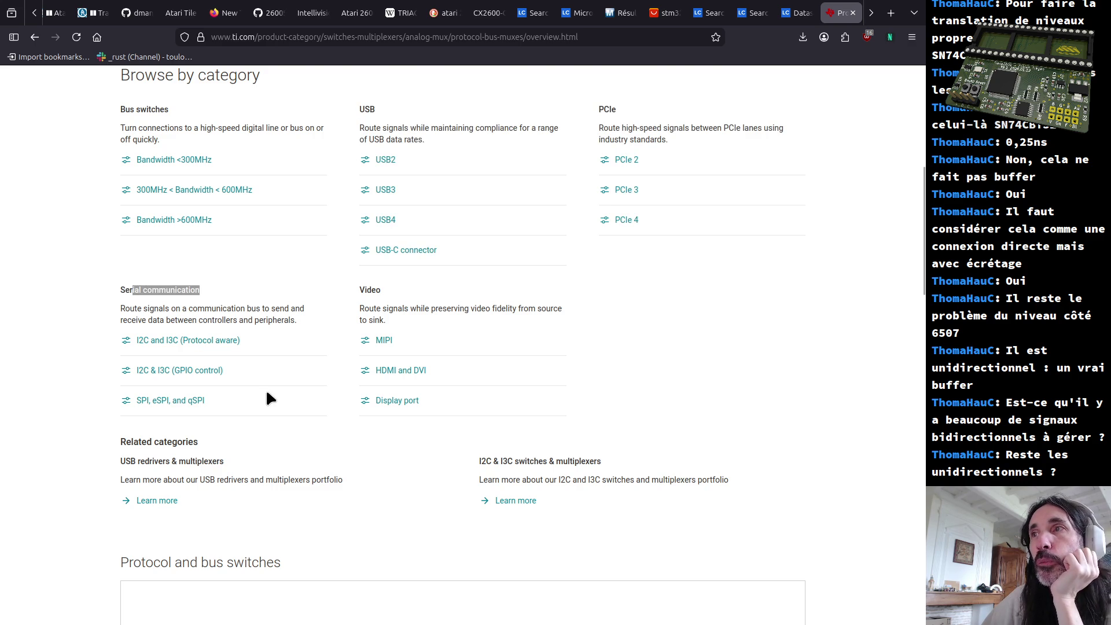
pyautogui.scroll(2, 426, 337)
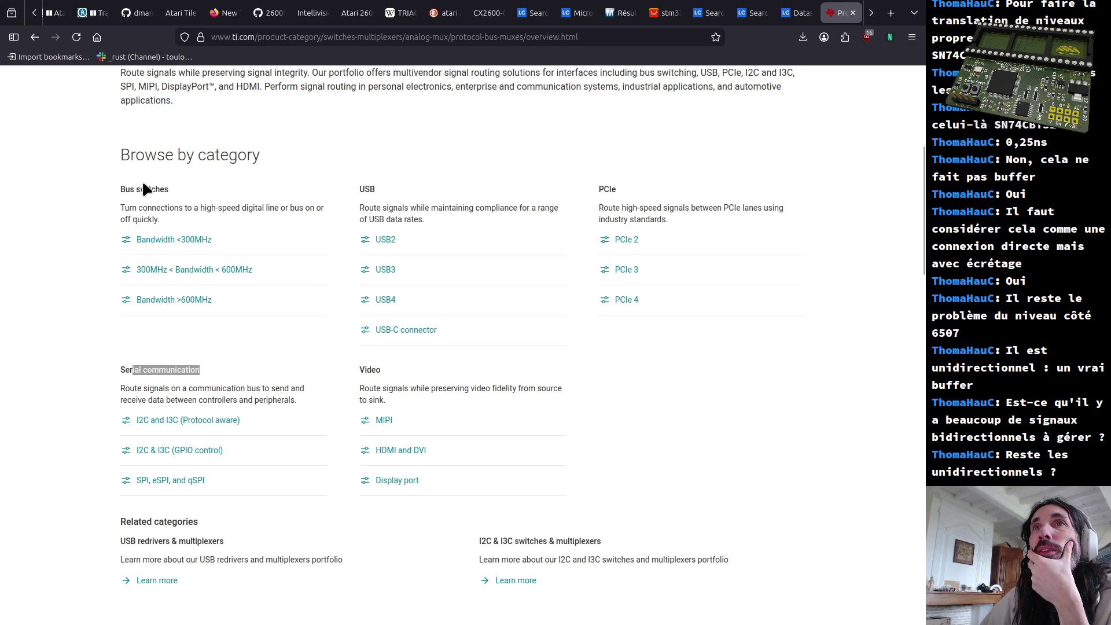
pyautogui.click(169, 243)
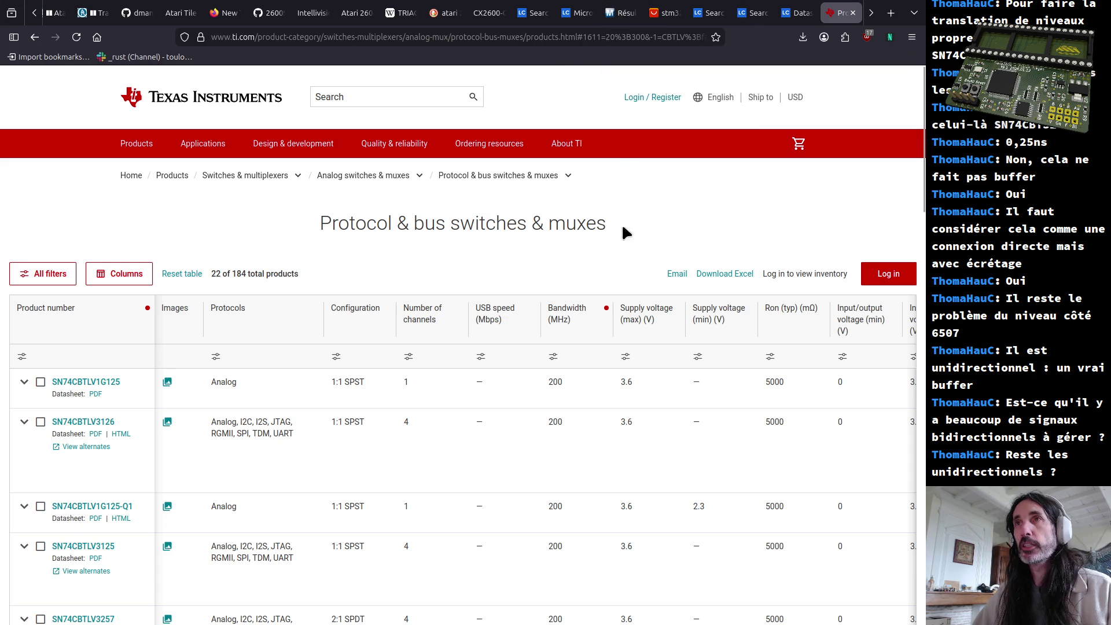
# Switch back through the calculator window to the KiCad schematic
pyautogui.hotkey('alt', 'Tab')
pyautogui.hotkey('alt', 'Tab')
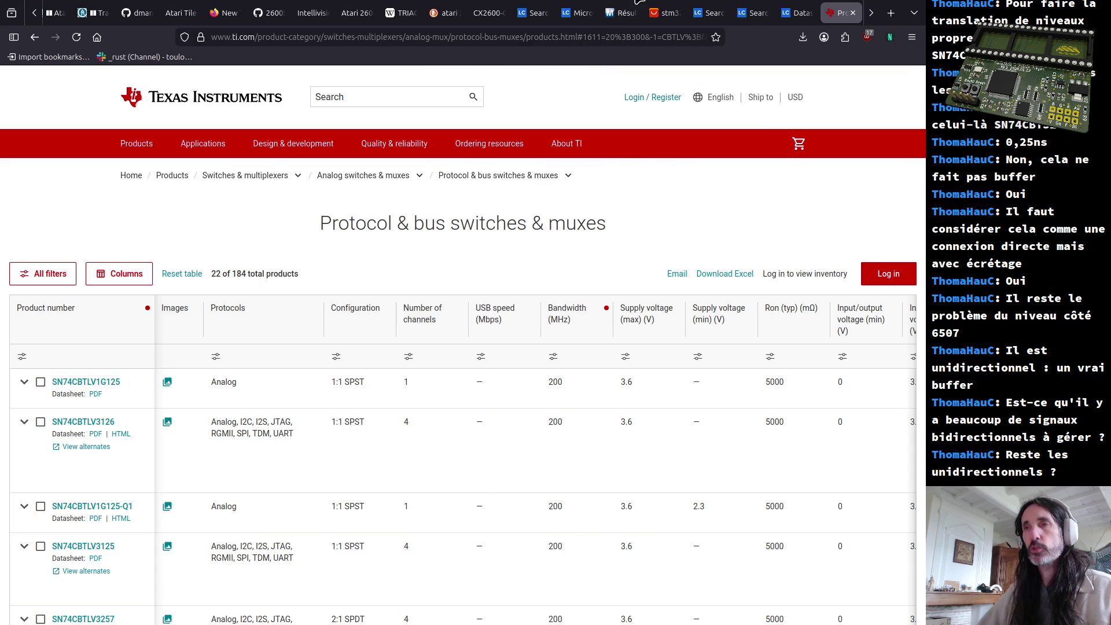
pyautogui.hotkey('alt', 'Tab')
pyautogui.hotkey('alt', 'Tab')
pyautogui.hotkey('alt', 'Tab')
pyautogui.scroll(-2, 484, 384)
# Clear the selection and pick the first U4 connector wires, including the dark-blue one
pyautogui.click(642, 308)
pyautogui.scroll(-2, 380, 235)
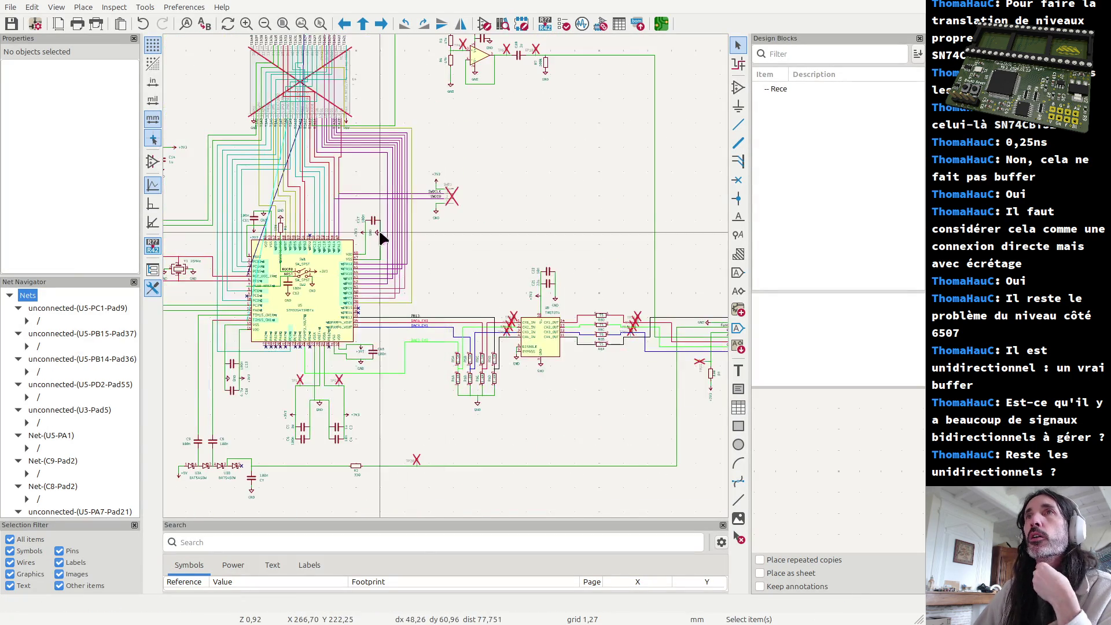
pyautogui.scroll(-2, 446, 280)
pyautogui.scroll(3, 447, 281)
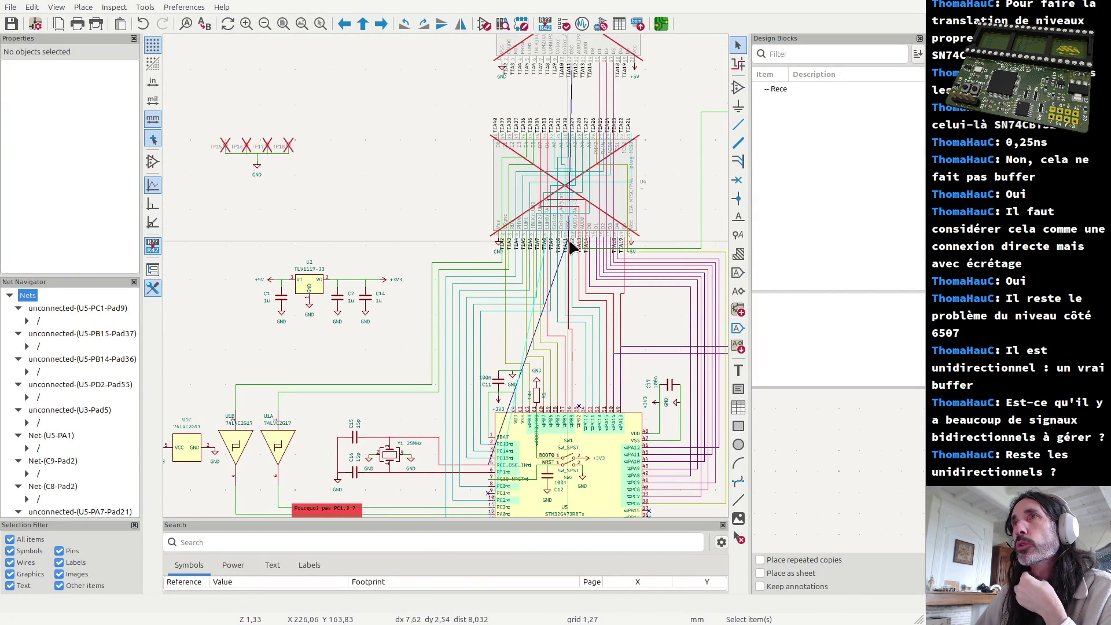
pyautogui.scroll(2, 571, 249)
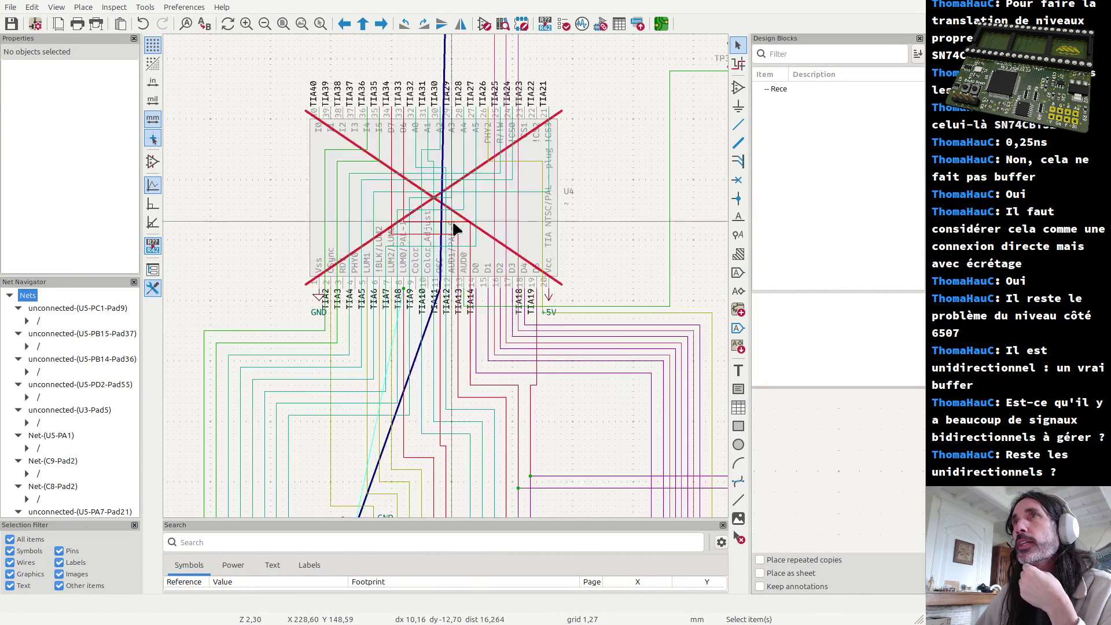
pyautogui.click(416, 146)
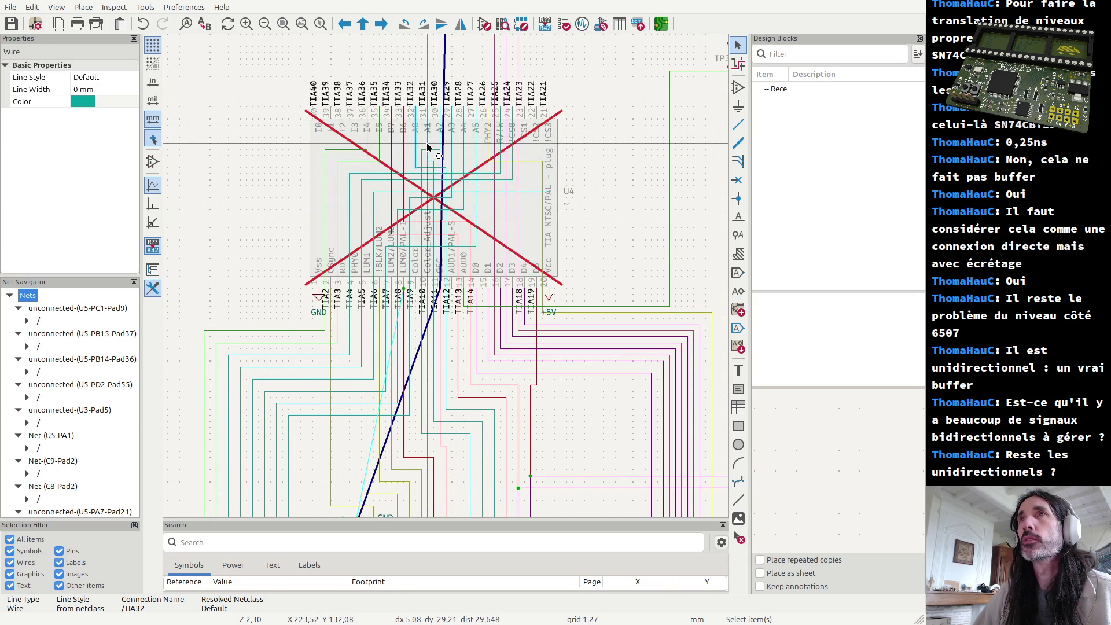
pyautogui.keyDown('shift'); pyautogui.click(440, 137); pyautogui.keyUp('shift')
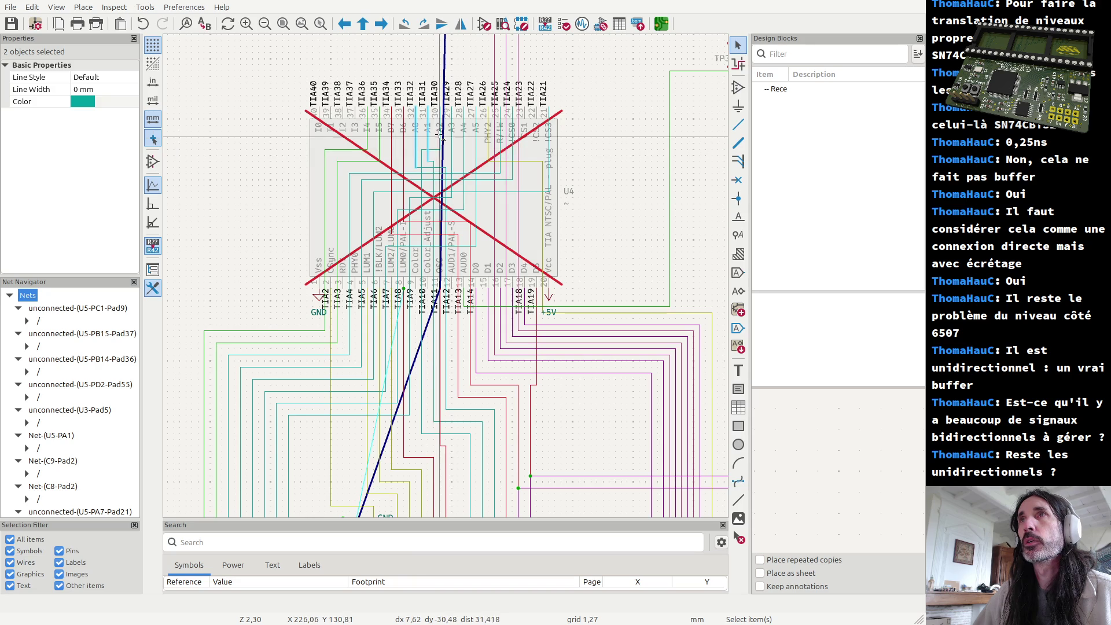
pyautogui.keyDown('shift'); pyautogui.click(446, 222); pyautogui.keyUp('shift')
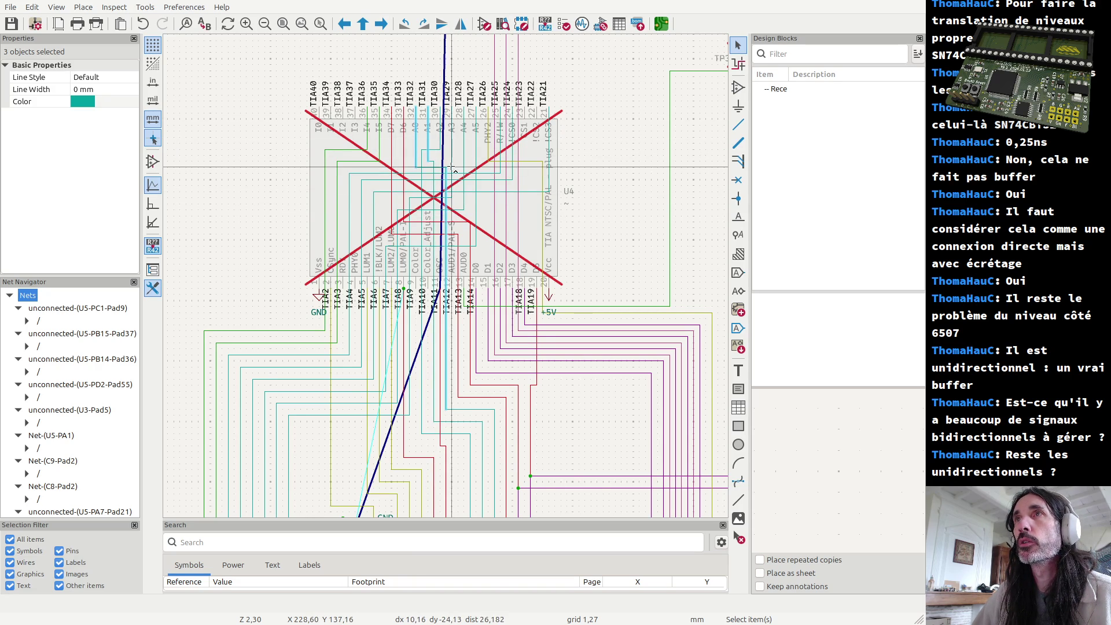
pyautogui.scroll(3, 443, 279)
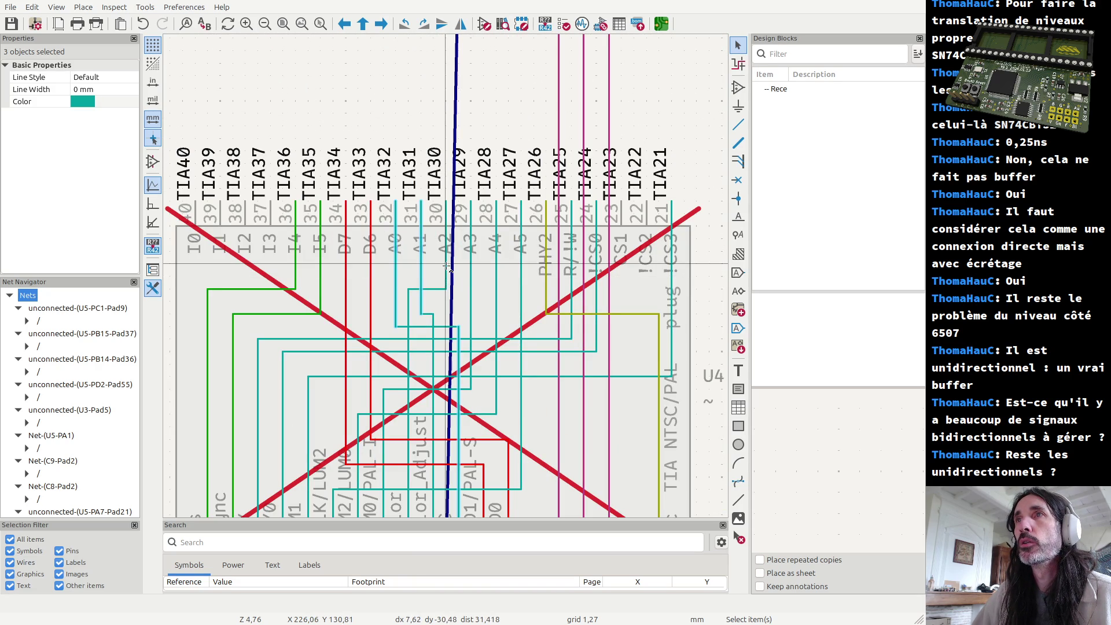
# Add the A4 and pin-22 area wires, then select the whole connected wire set
pyautogui.keyDown('shift'); pyautogui.click(494, 269); pyautogui.keyUp('shift')
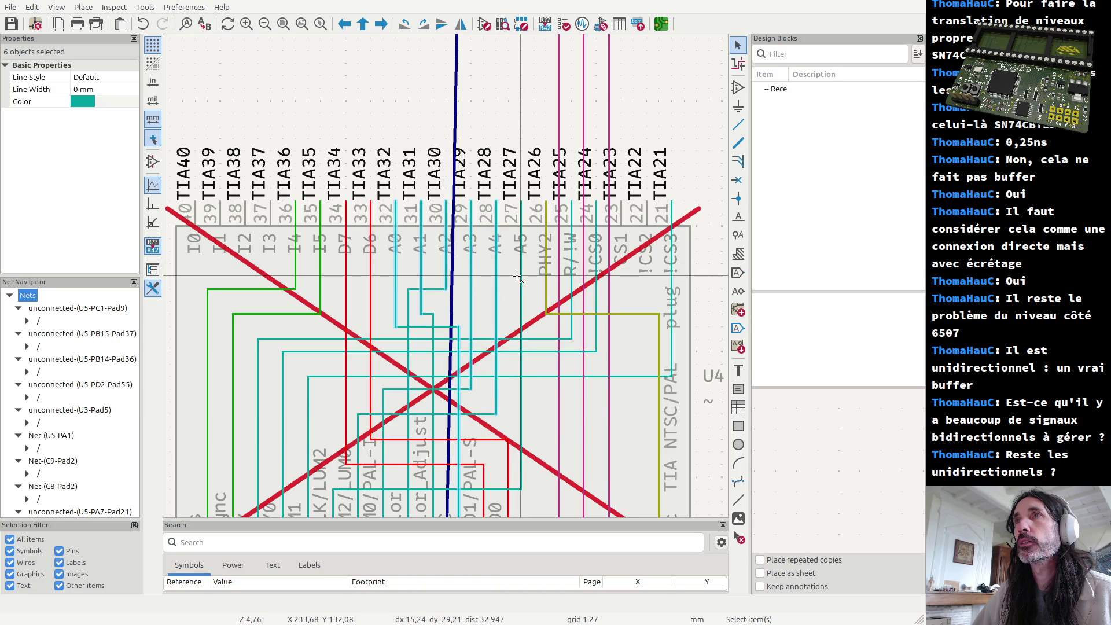
pyautogui.keyDown('shift'); pyautogui.click(651, 292); pyautogui.keyUp('shift')
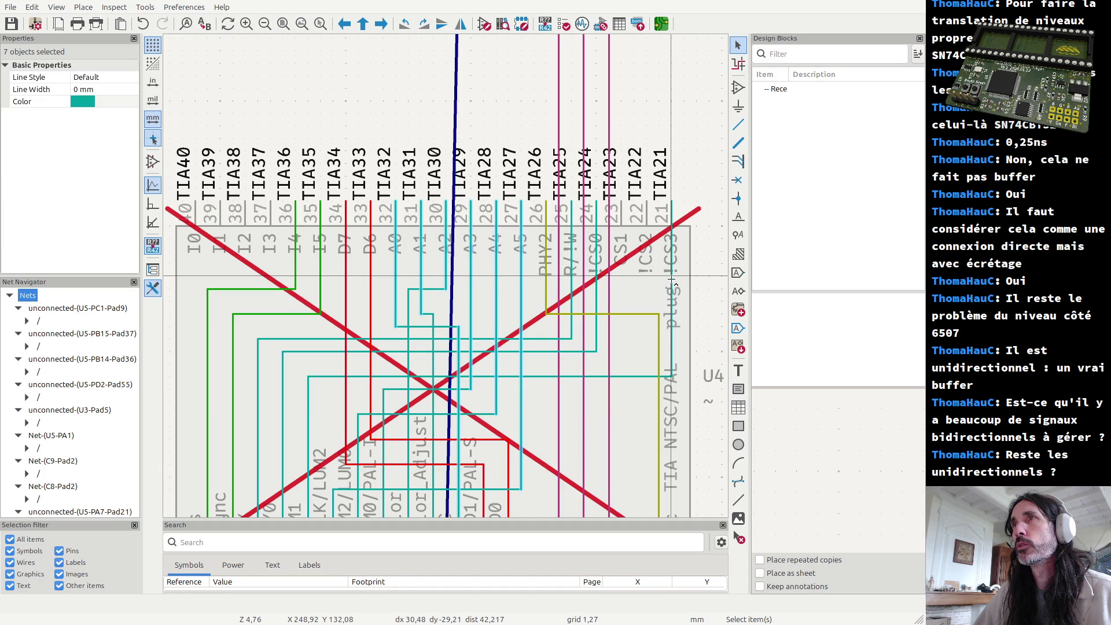
pyautogui.keyDown('shift'); pyautogui.click(596, 300); pyautogui.keyUp('shift')
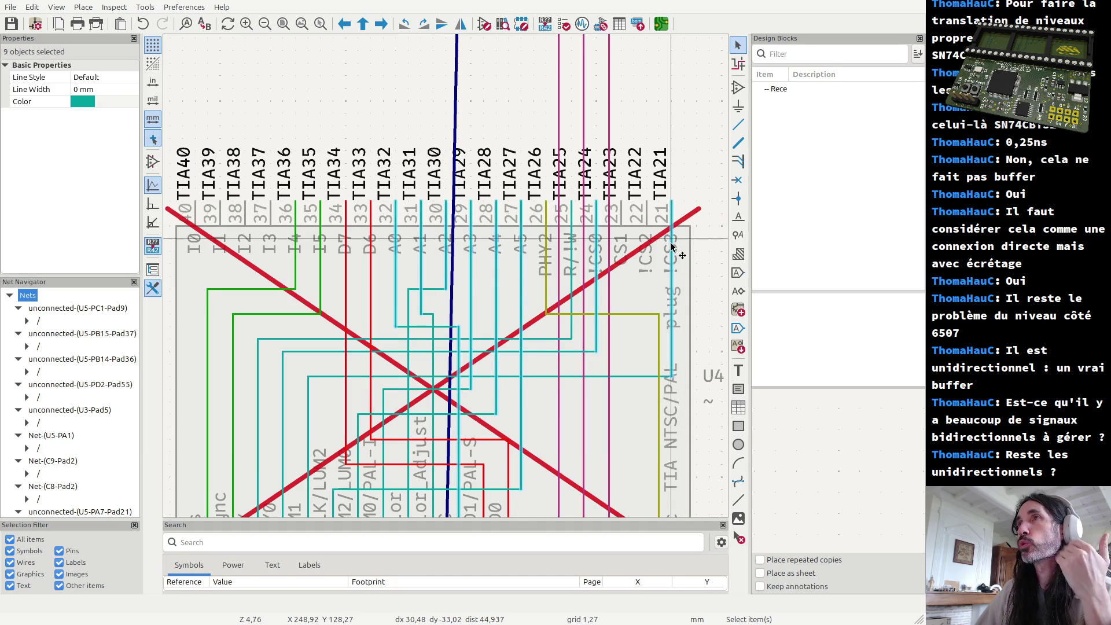
pyautogui.doubleClick(661, 261)
pyautogui.scroll(-2, 662, 261)
pyautogui.scroll(-1, 354, 471)
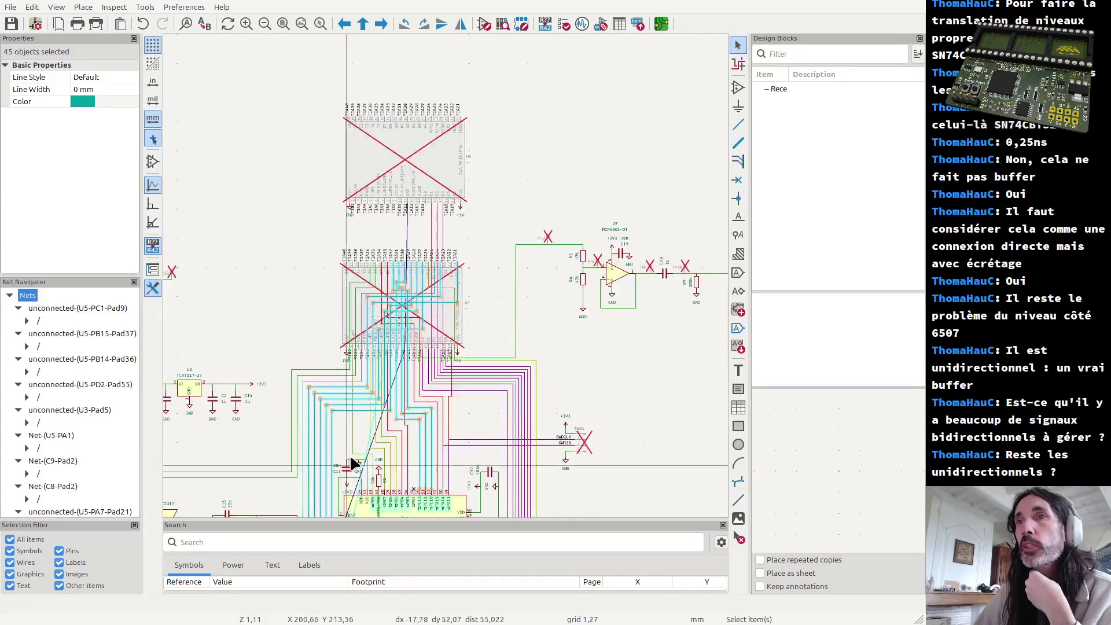
pyautogui.scroll(-1, 471, 310)
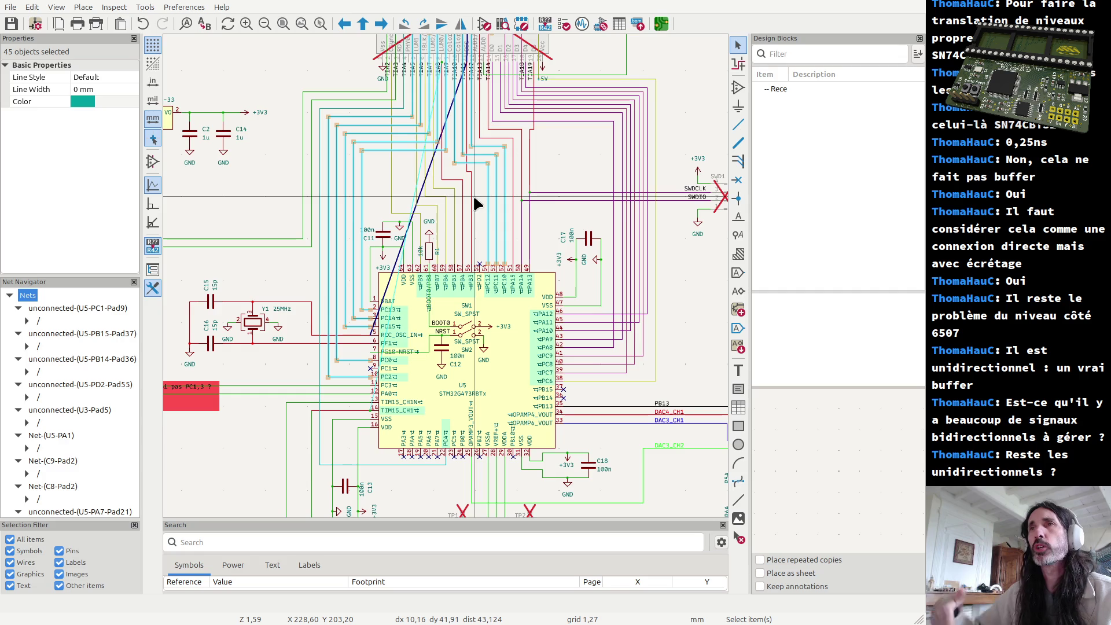
# Peek at the browser, come back and clear the wire selection with Escape
pyautogui.hotkey('alt', 'Tab')
pyautogui.hotkey('alt', 'Tab')
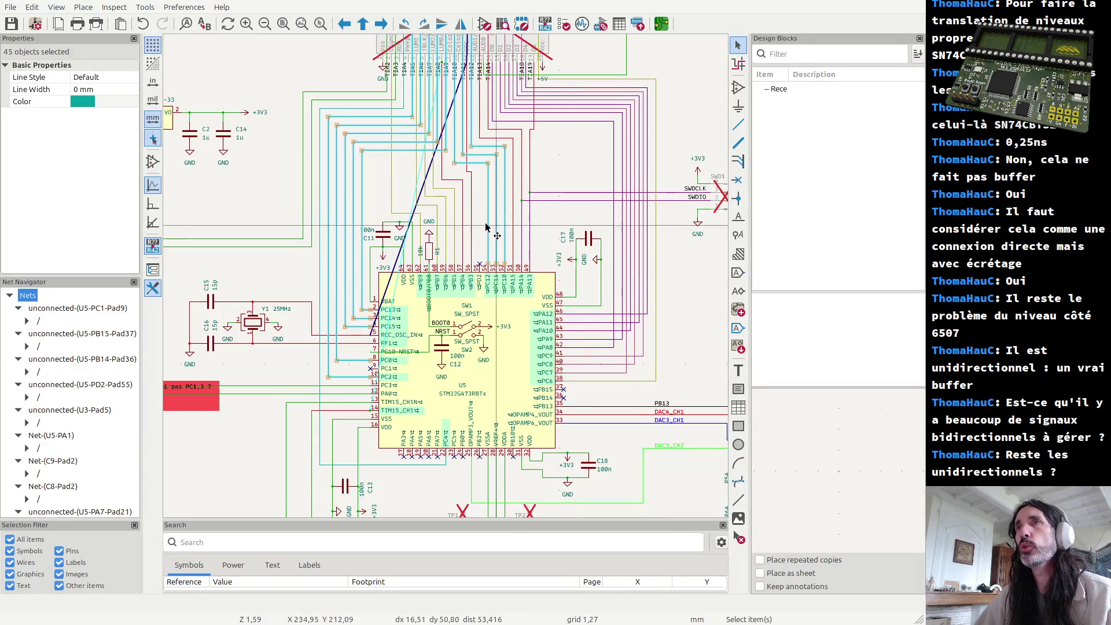
pyautogui.press('Escape')
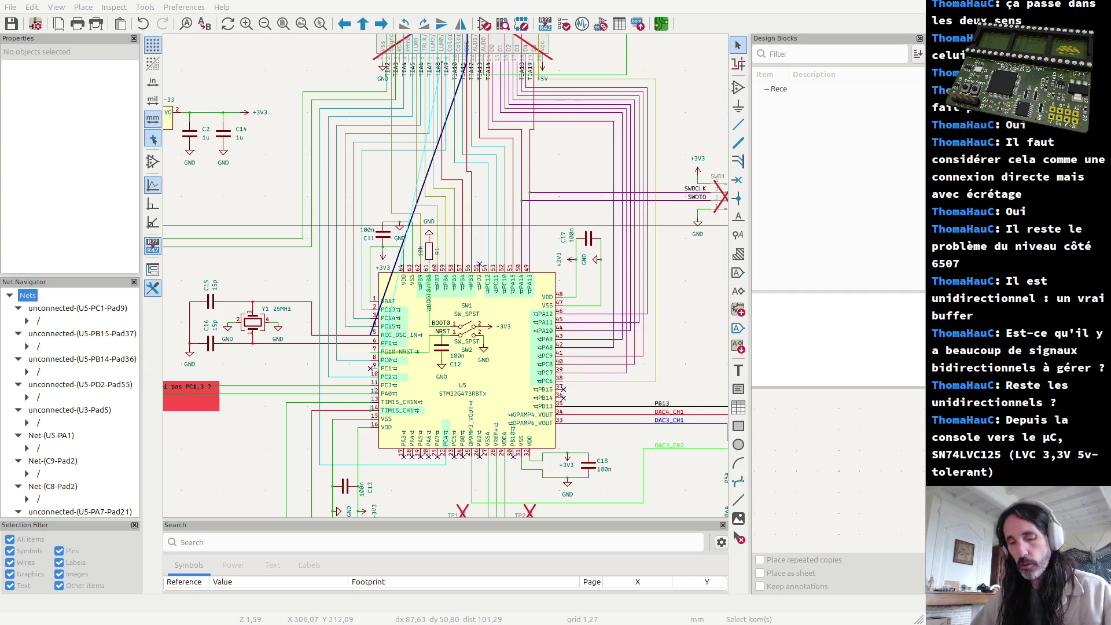
# Switch to the LCSC tab and run the SN74LVC125 part search
pyautogui.hotkey('alt', 'Tab')
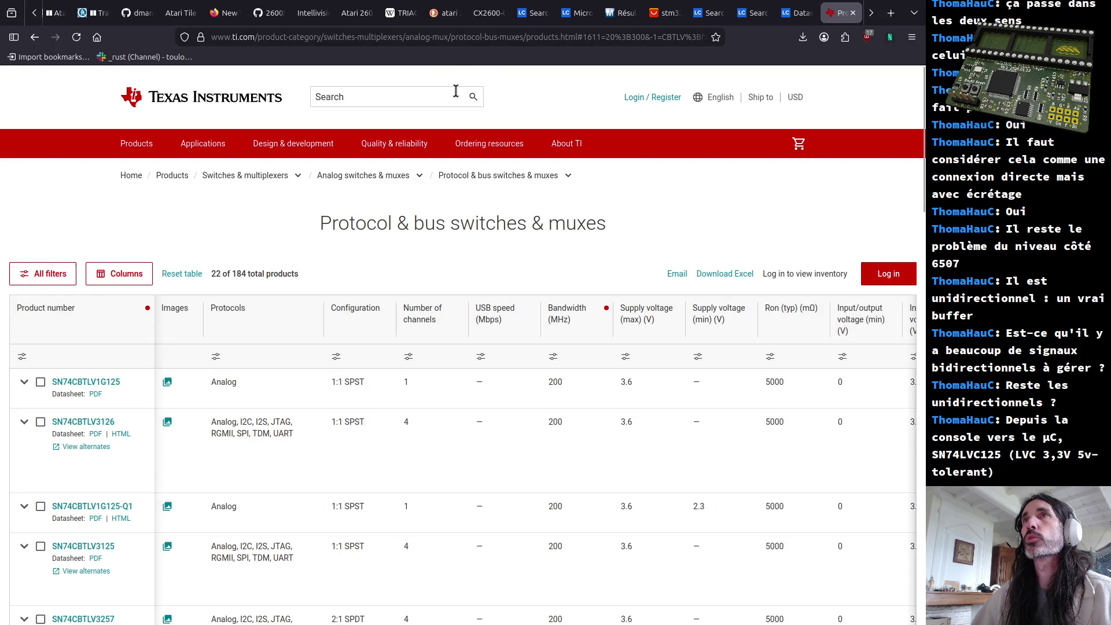
pyautogui.click(576, 13)
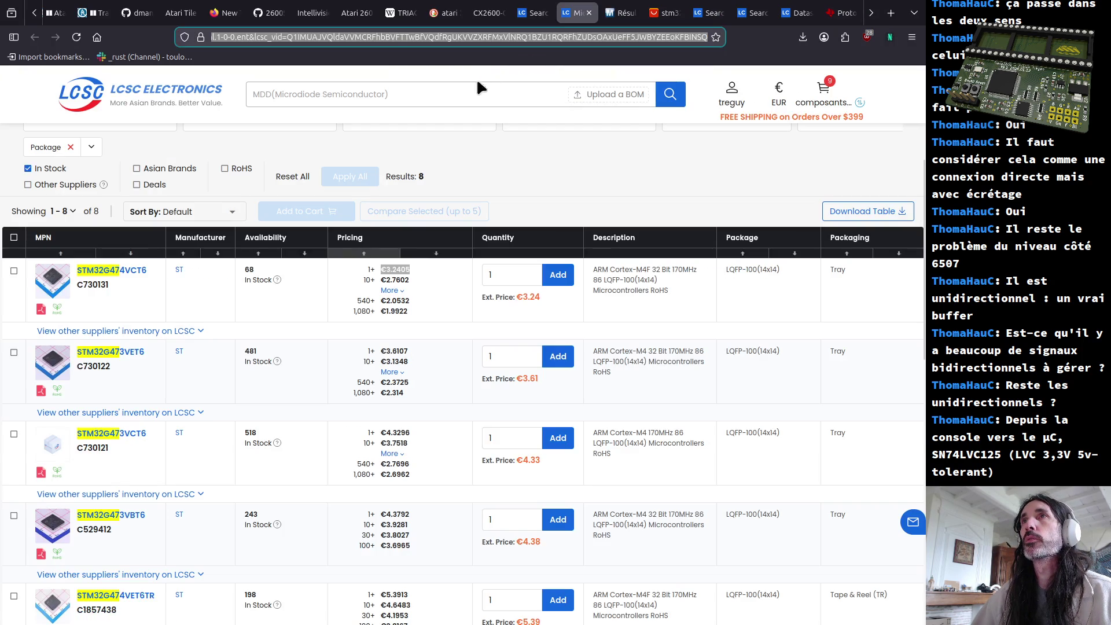
pyautogui.click(469, 89)
pyautogui.write('SN74LVC125')
pyautogui.press('Return')
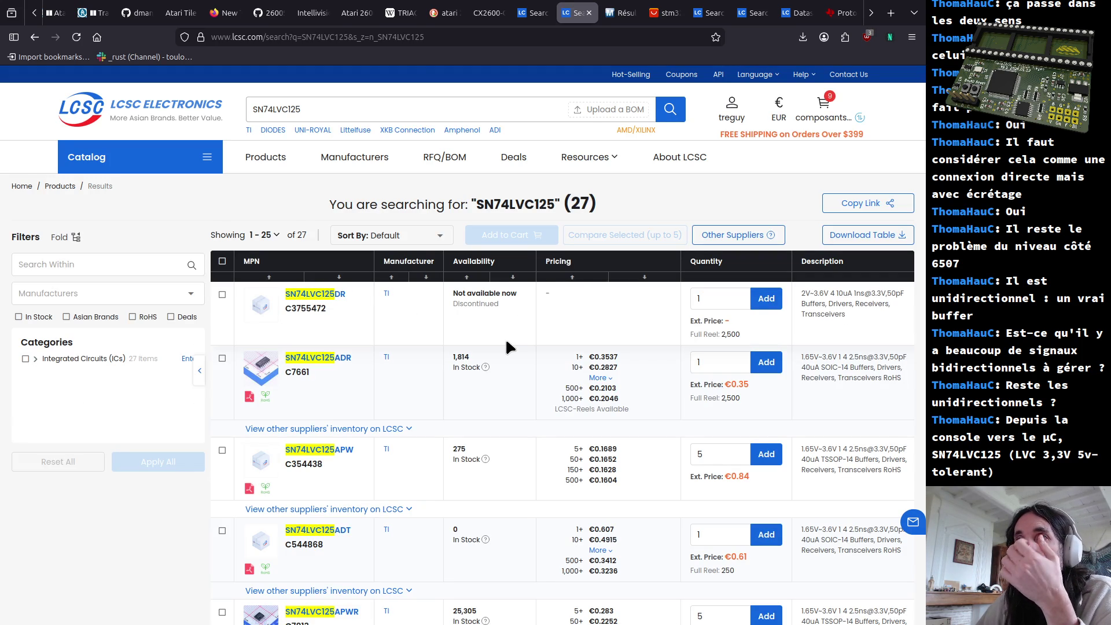
pyautogui.scroll(-3, 473, 339)
pyautogui.scroll(3, 473, 339)
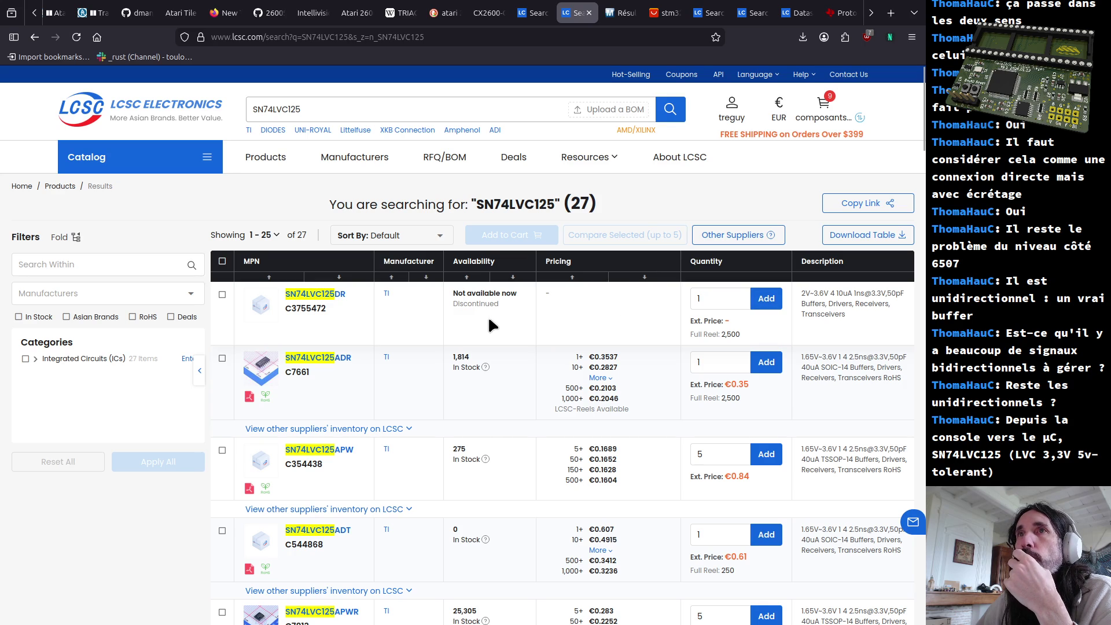
# Expand the Integrated Circuits > Logic category filter, then return to the KiCad schematic
pyautogui.click(35, 359)
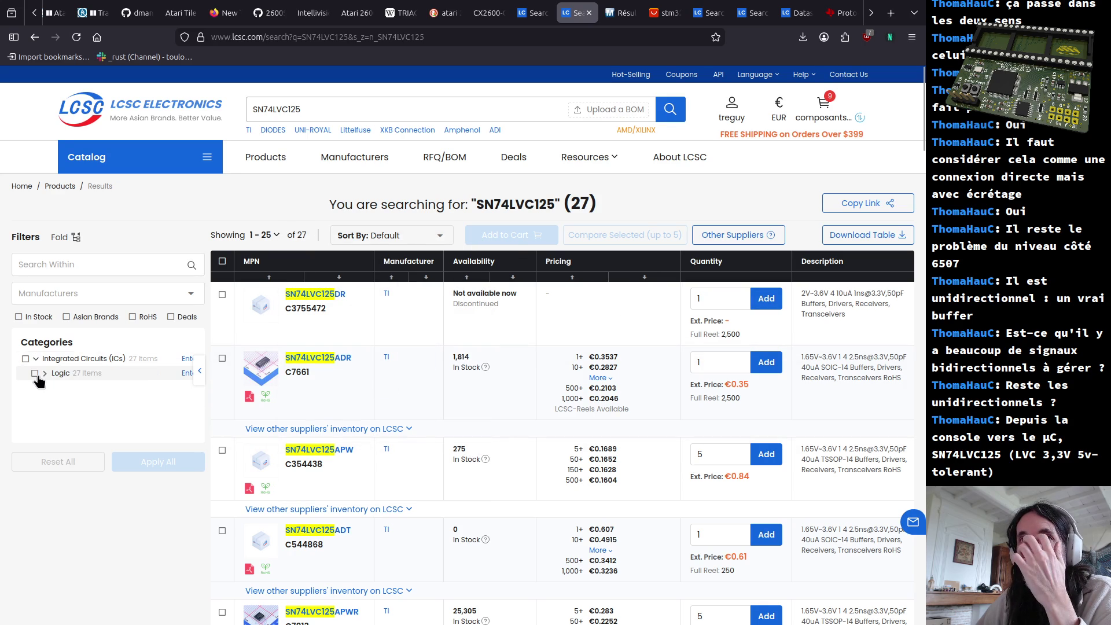
pyautogui.click(44, 374)
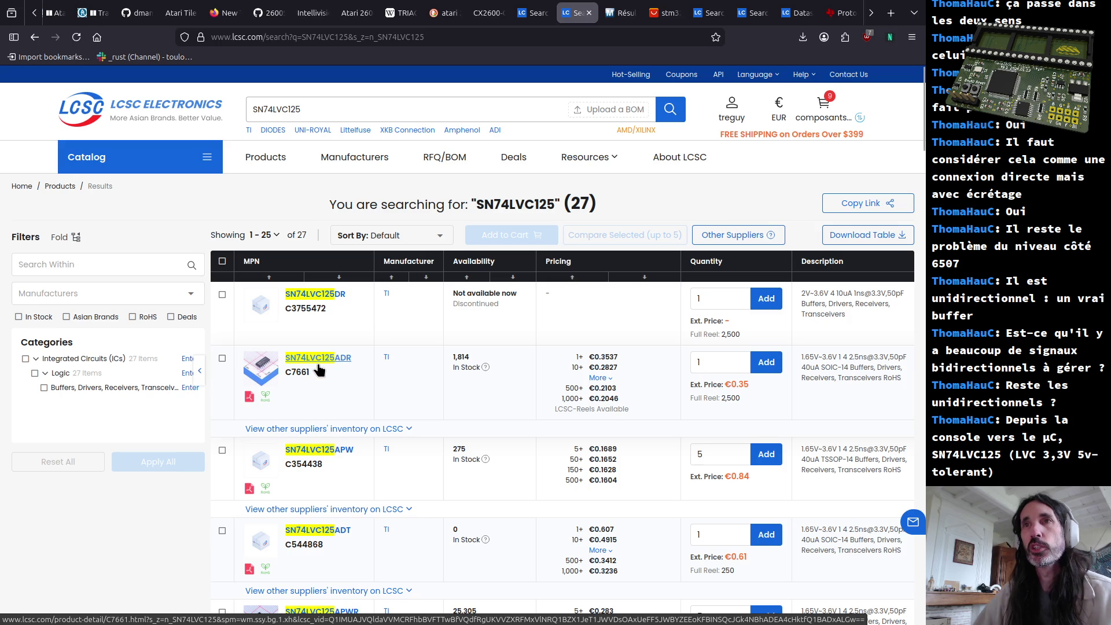
pyautogui.hotkey('alt', 'Tab')
pyautogui.scroll(-1, 447, 285)
pyautogui.scroll(3, 448, 284)
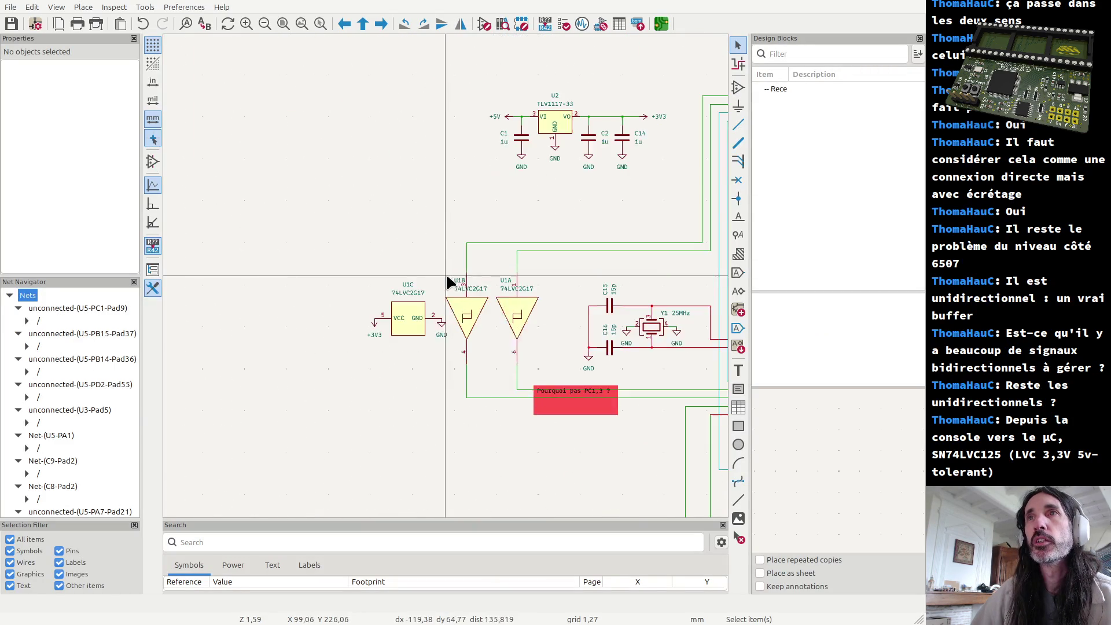
pyautogui.scroll(2, 434, 272)
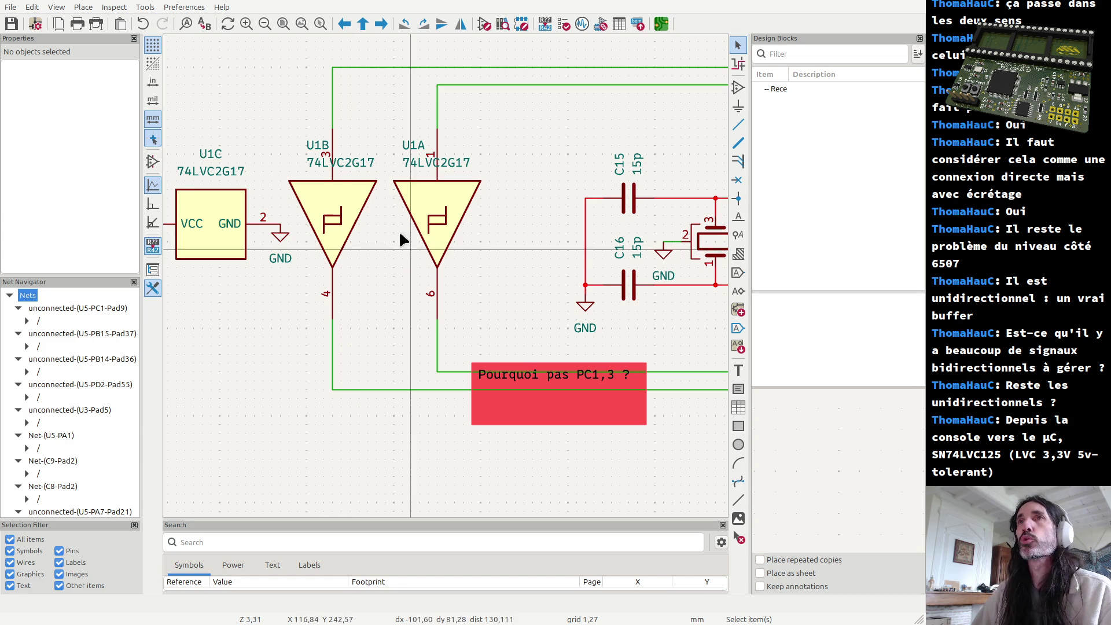
# Return from the U1 buffer symbols to the LCSC SN74LVC125 results
pyautogui.hotkey('alt', 'Tab')
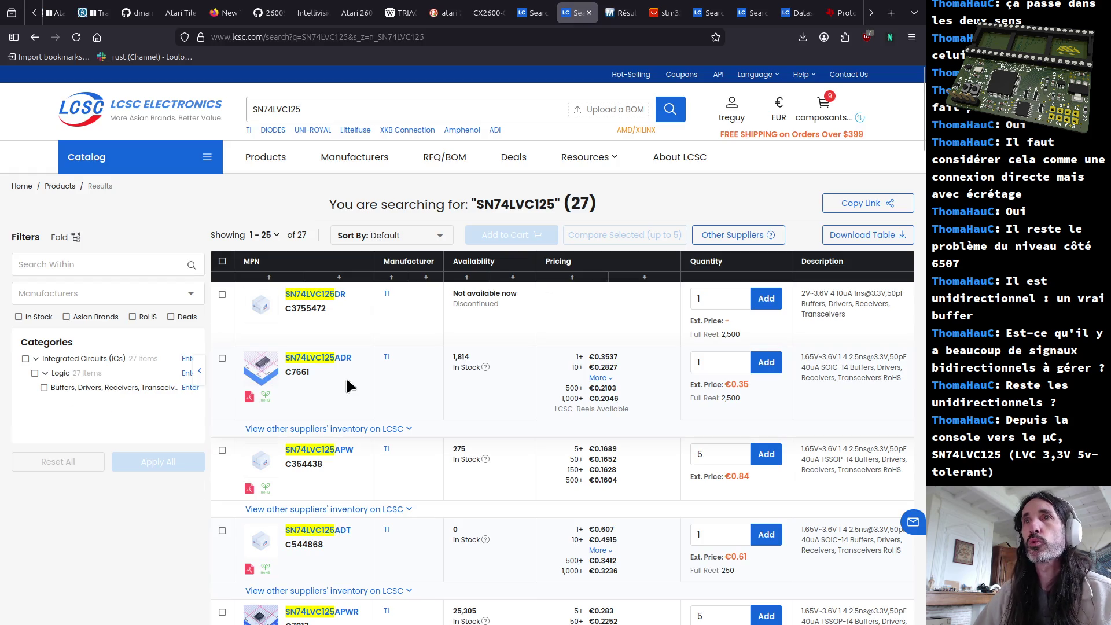
# View the C7661 SN74LVC125A datasheet, return to the results and select the search text
pyautogui.click(251, 398)
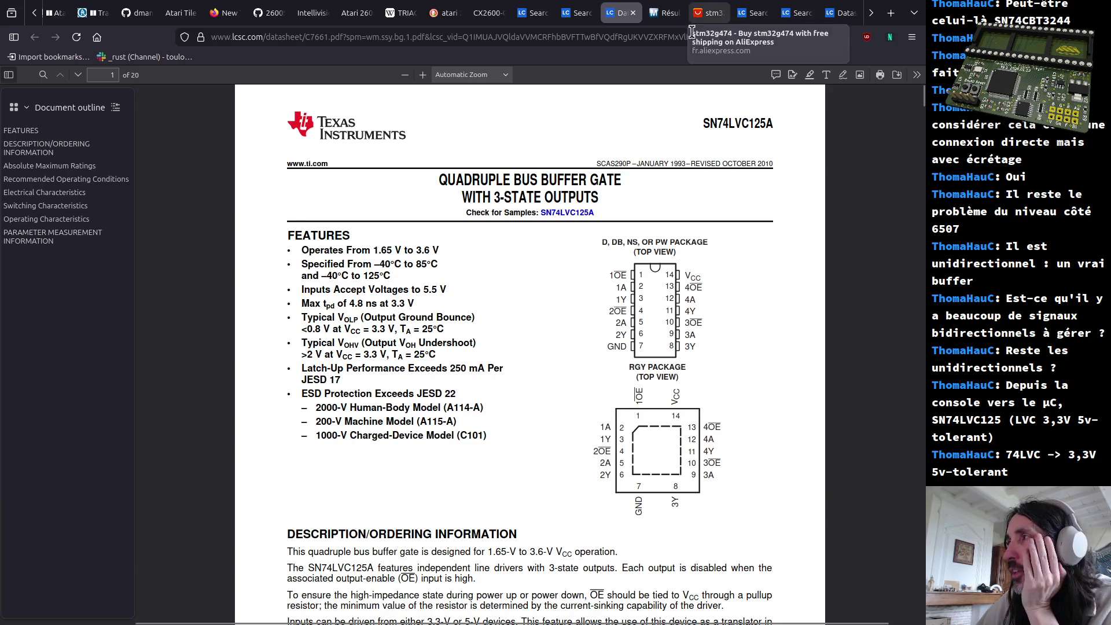
pyautogui.click(574, 12)
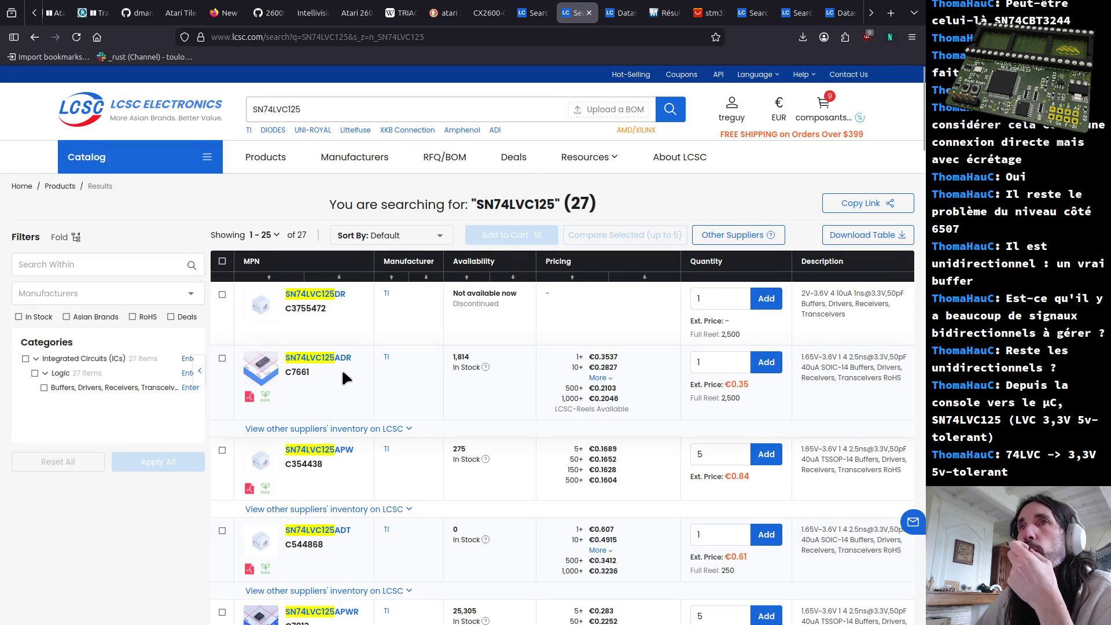
pyautogui.moveTo(317, 108); pyautogui.dragTo(235, 112)
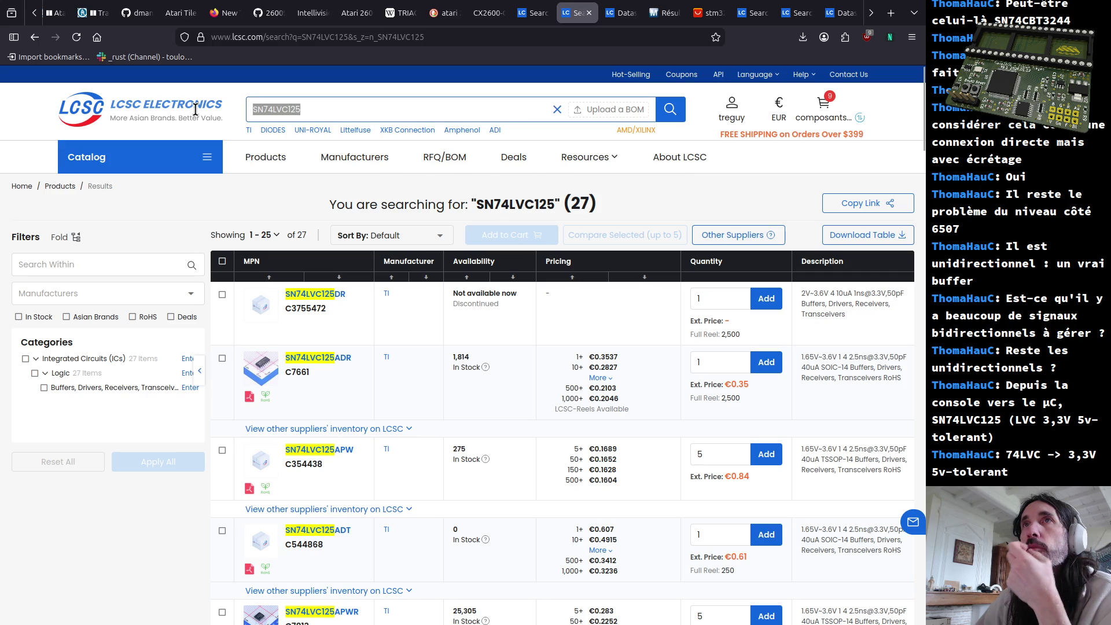
pyautogui.write('74lvc')
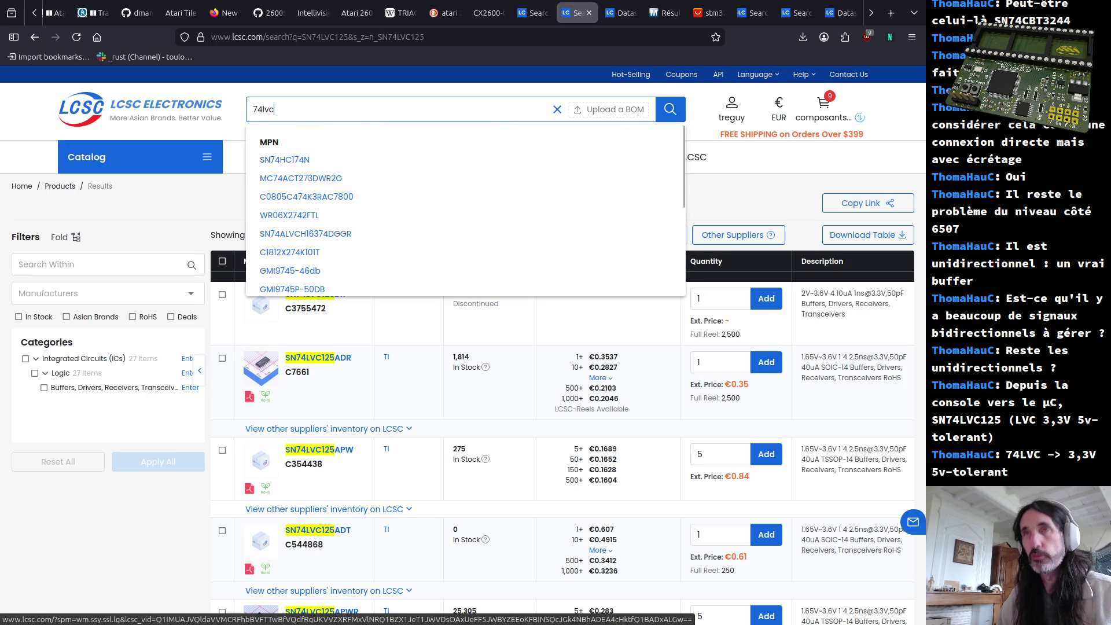
# Search 74lvc and drill into Integrated Circuits > Logic toward Buffers, Drivers, Receivers, Transceivers
pyautogui.press('Return')
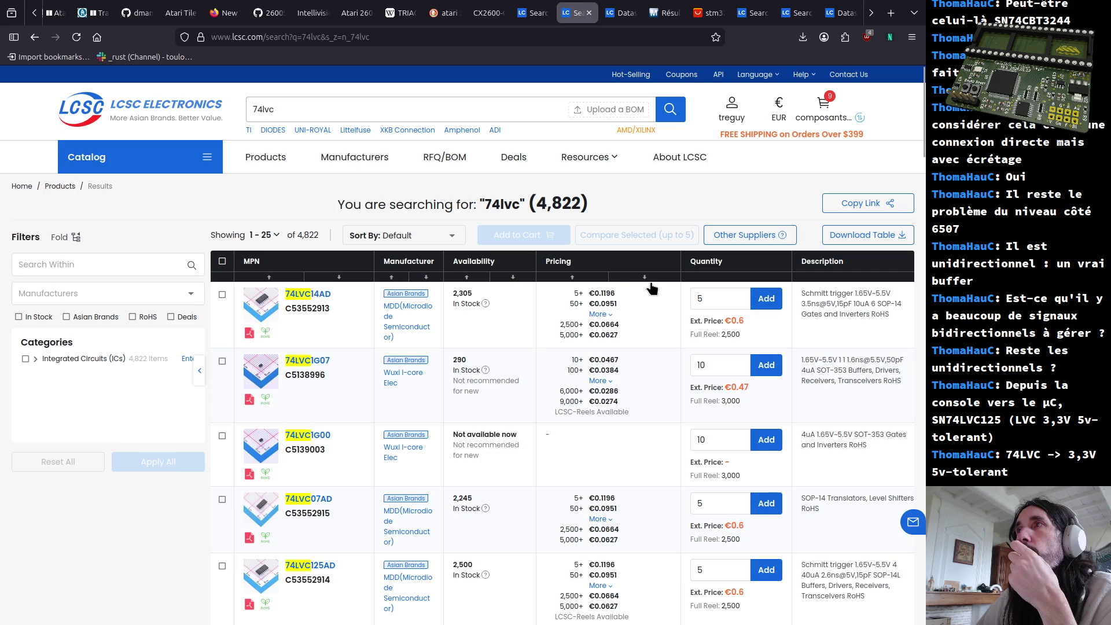
pyautogui.click(36, 358)
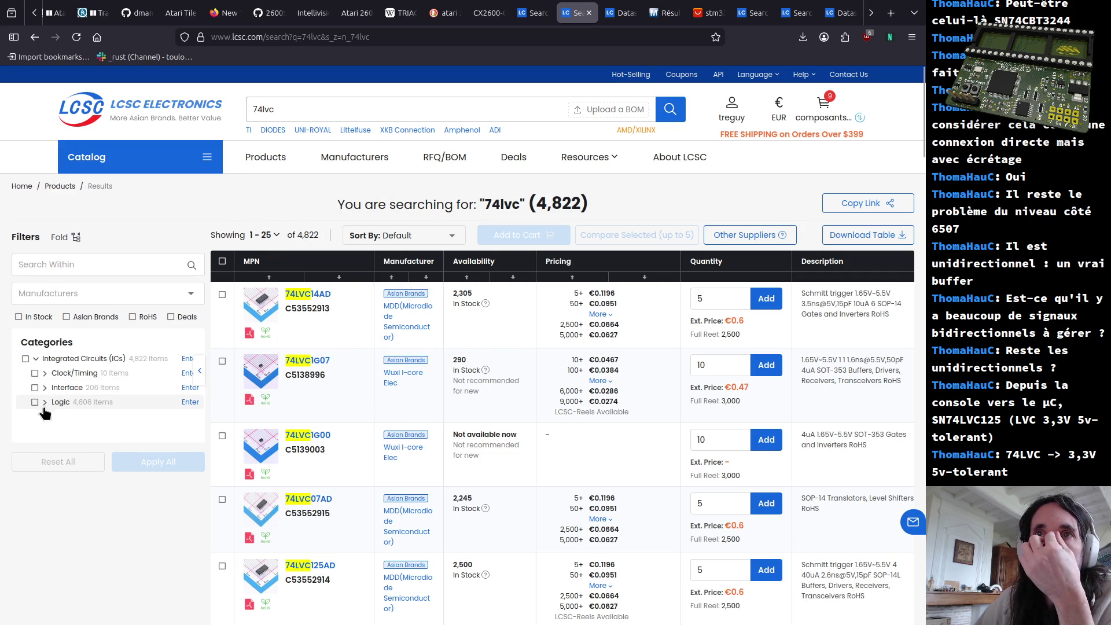
pyautogui.click(43, 403)
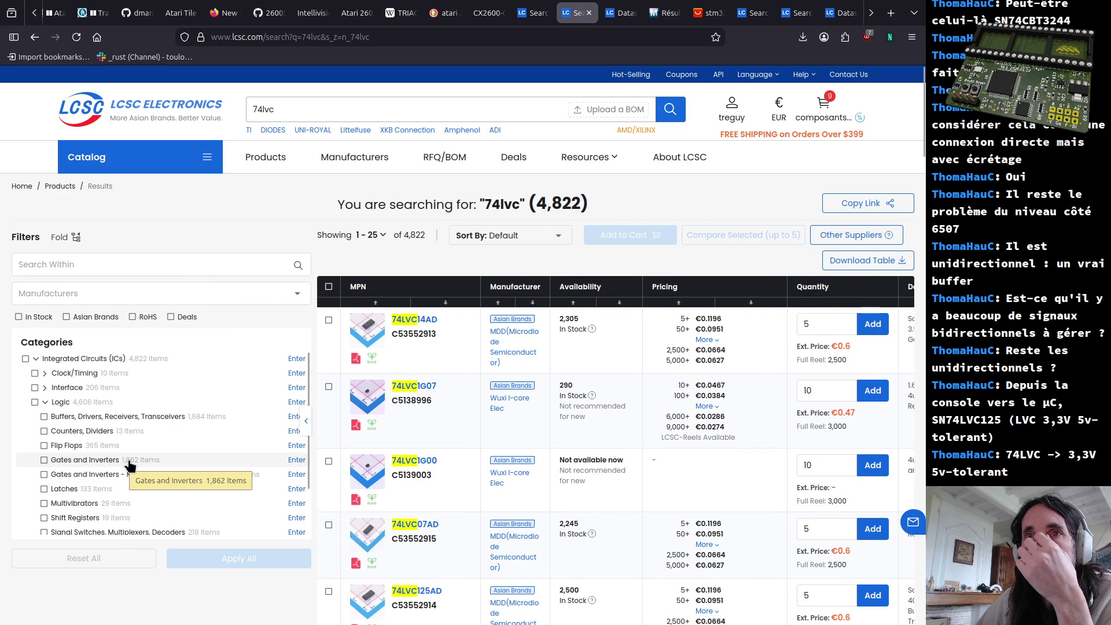
pyautogui.scroll(-2, 129, 465)
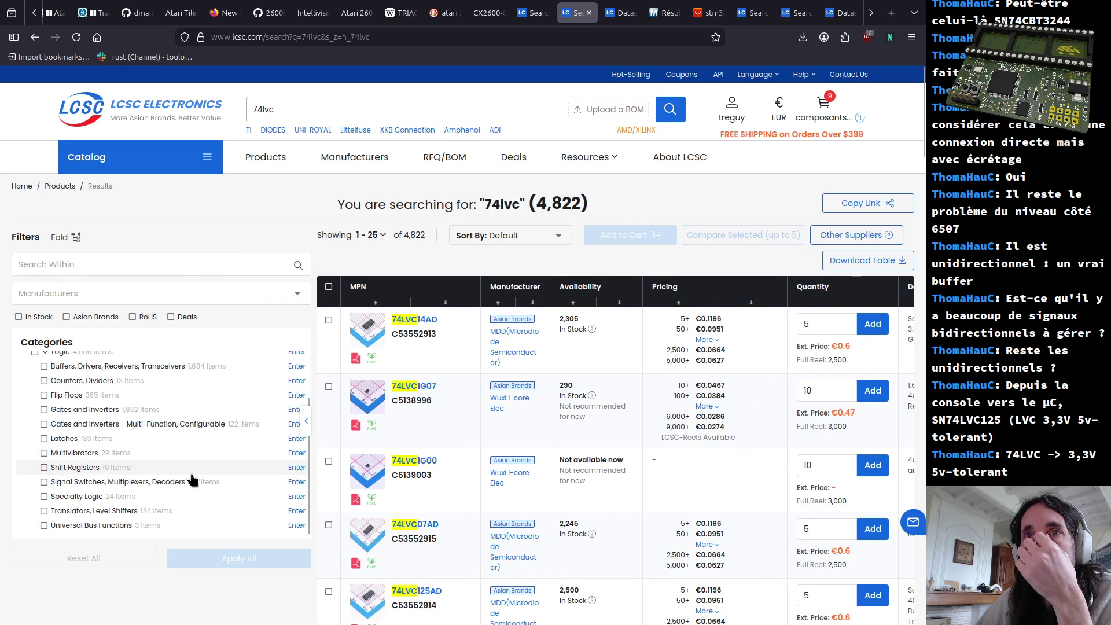
pyautogui.scroll(-1, 191, 477)
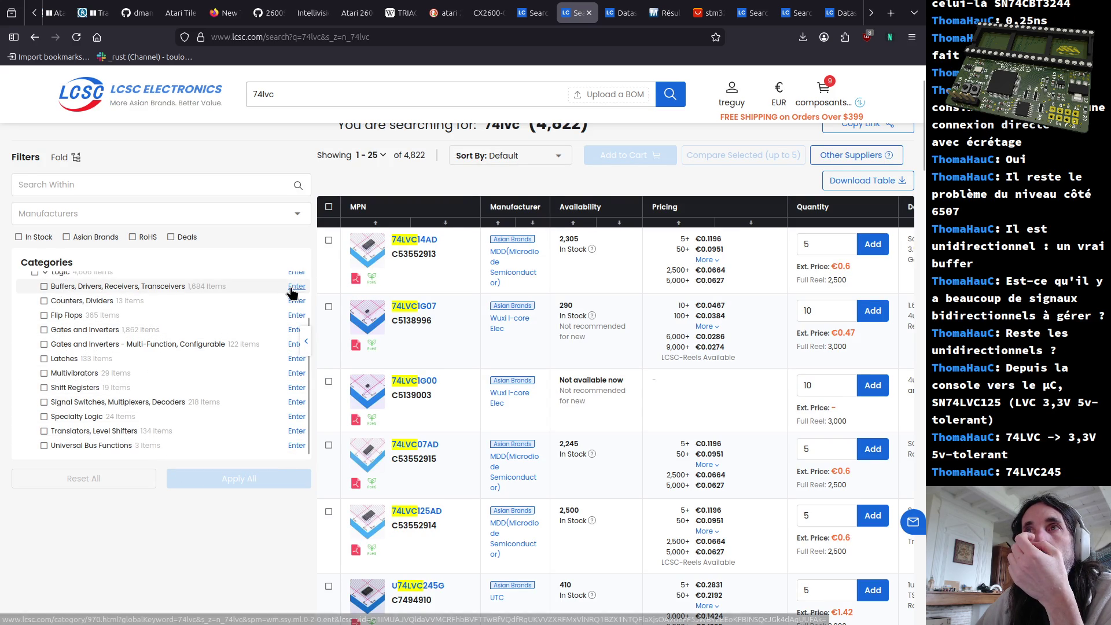
pyautogui.hotkey('ctrl', 't')
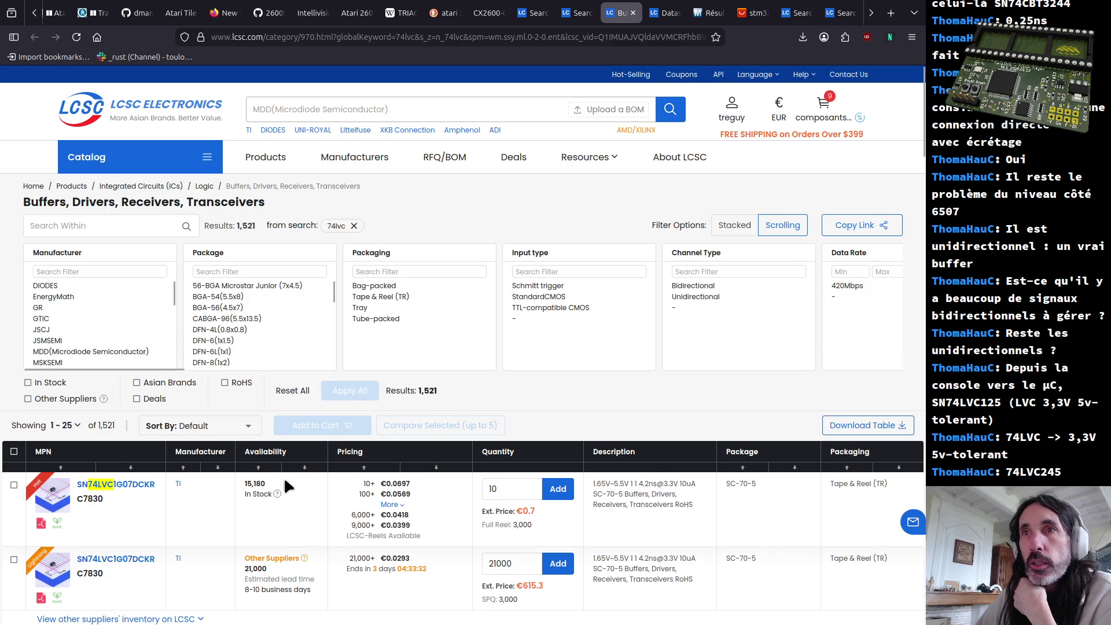
# Sort the 74lvc buffer results by Availability, highest stock first, and view the right-hand columns
pyautogui.click(305, 468)
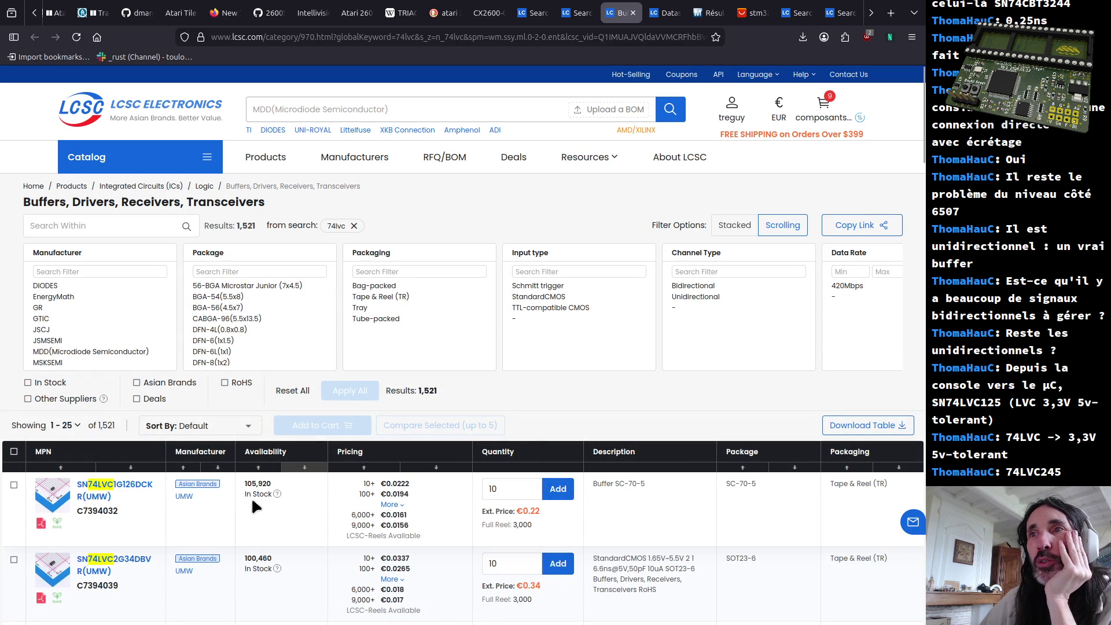
pyautogui.scroll(-2, 217, 502)
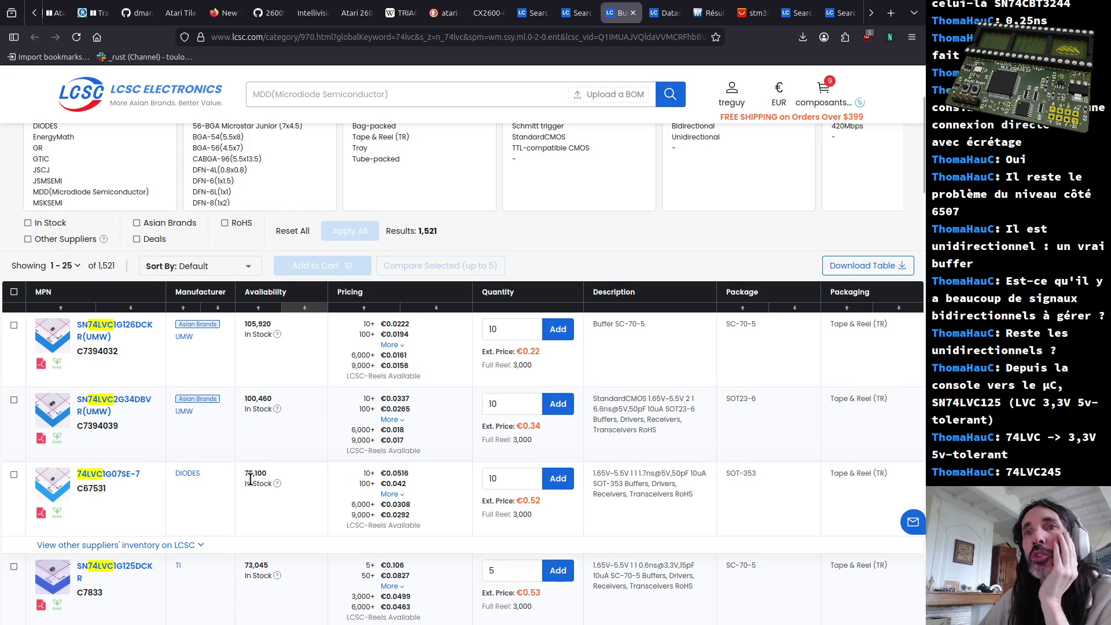
pyautogui.scroll(-1, 250, 478)
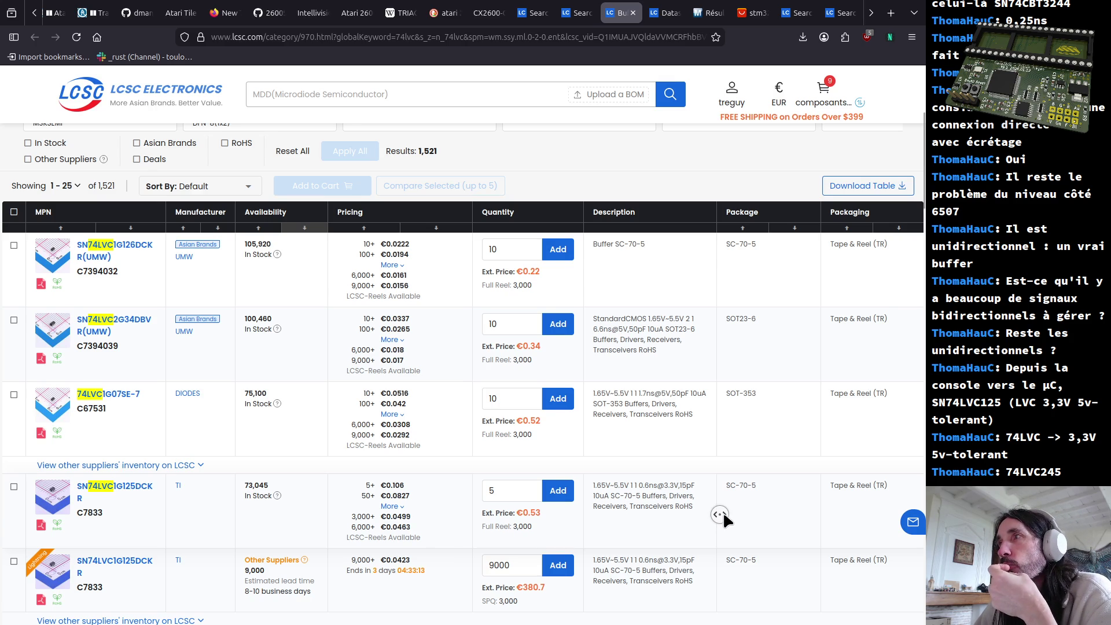
pyautogui.middleClick(720, 512)
pyautogui.scroll(3, 686, 520)
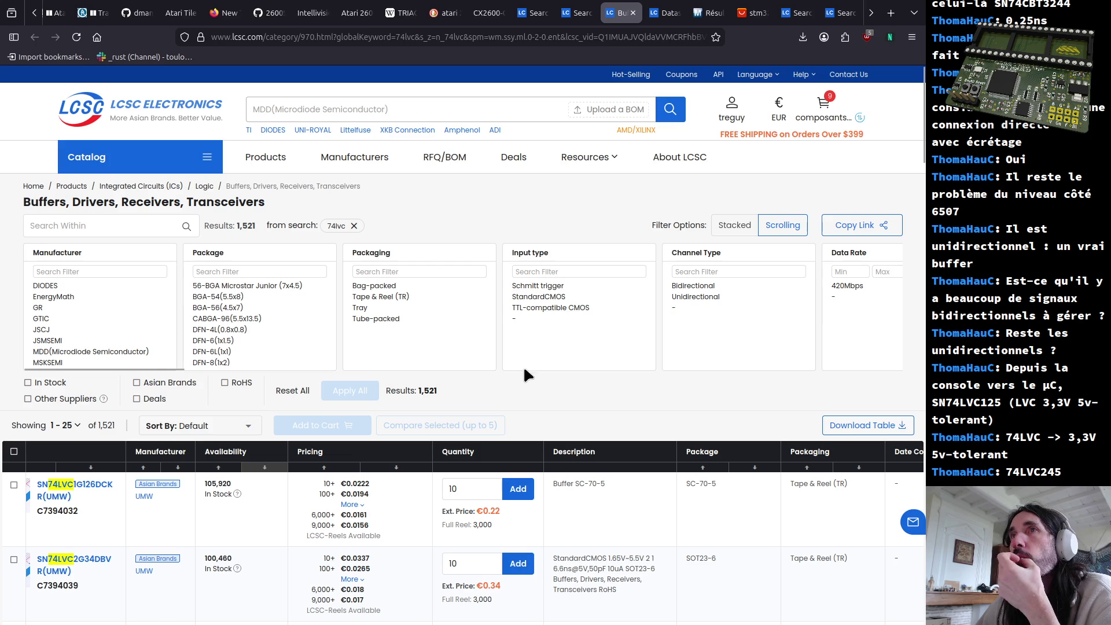
pyautogui.scroll(-2, 534, 409)
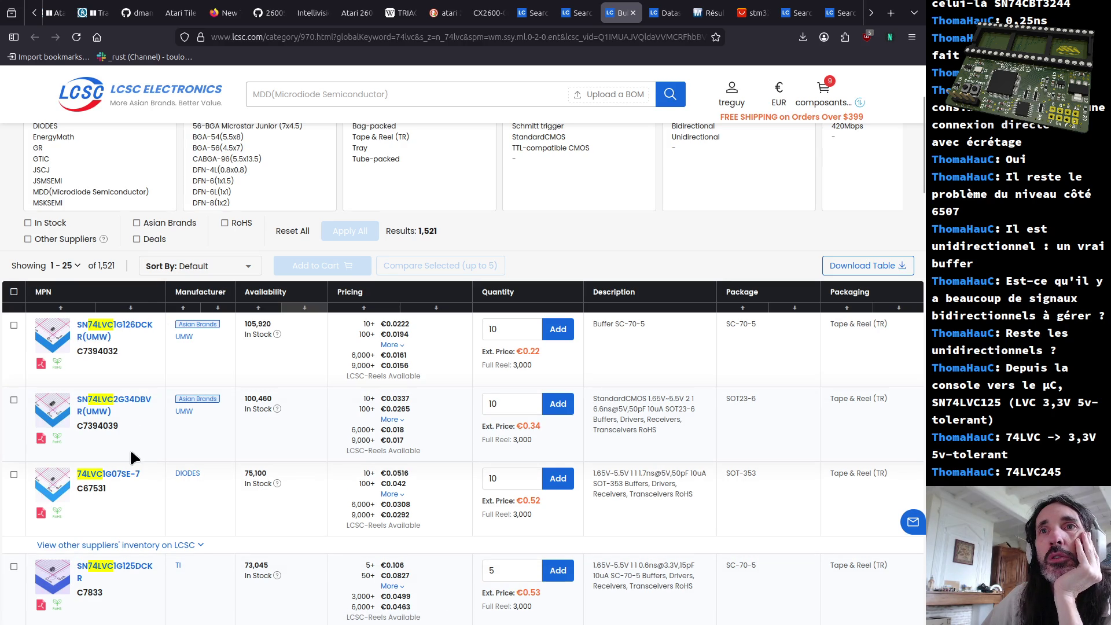
pyautogui.scroll(-3, 131, 452)
pyautogui.scroll(-2, 131, 460)
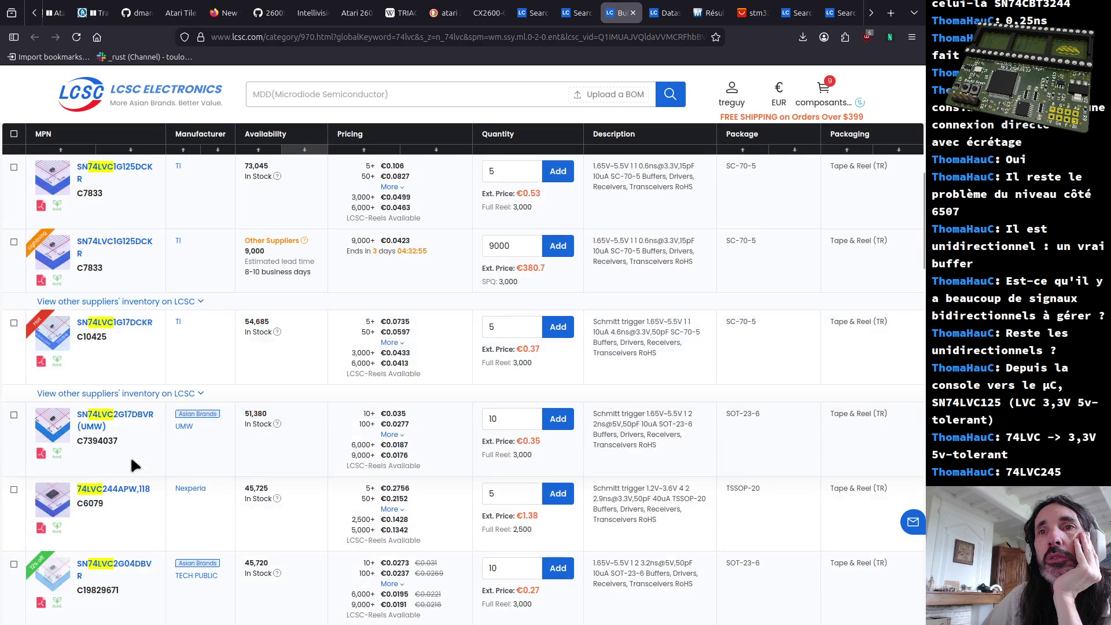
pyautogui.scroll(-3, 130, 465)
pyautogui.scroll(-2, 132, 467)
pyautogui.scroll(-1, 131, 467)
pyautogui.scroll(-1, 131, 467)
pyautogui.scroll(-2, 130, 469)
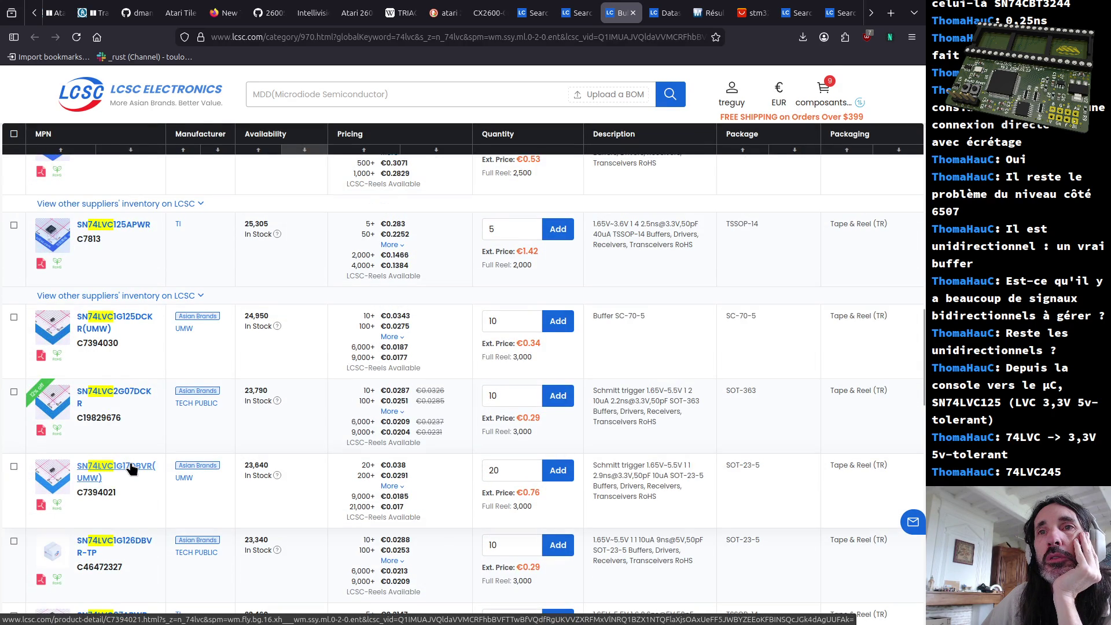
pyautogui.scroll(-2, 130, 469)
pyautogui.scroll(-1, 130, 469)
pyautogui.scroll(-2, 130, 470)
pyautogui.scroll(-1, 130, 469)
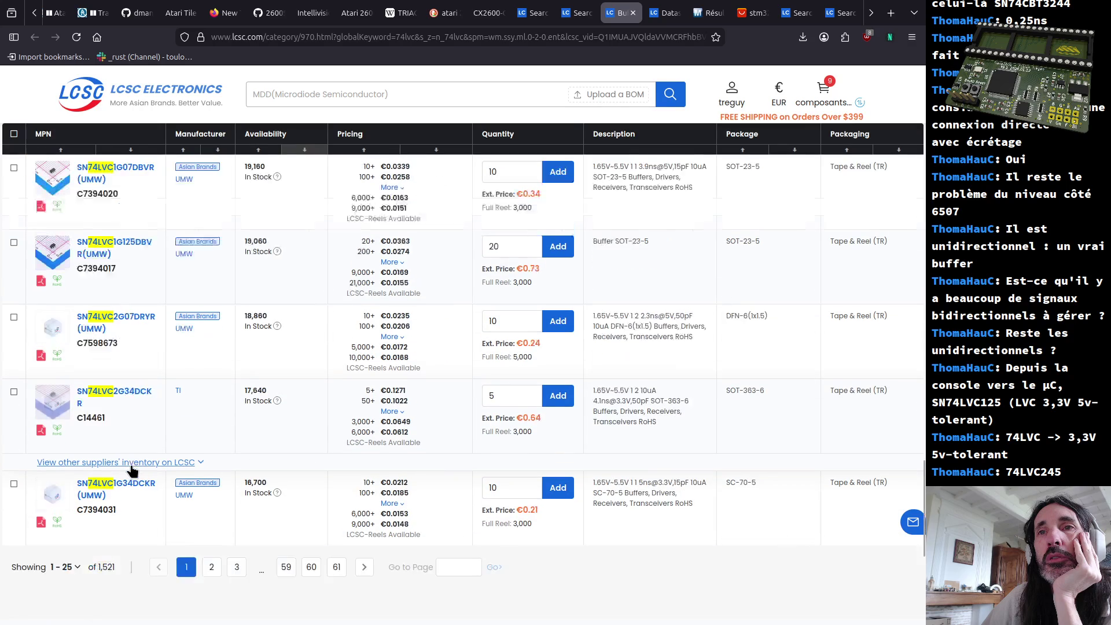
pyautogui.scroll(-2, 137, 519)
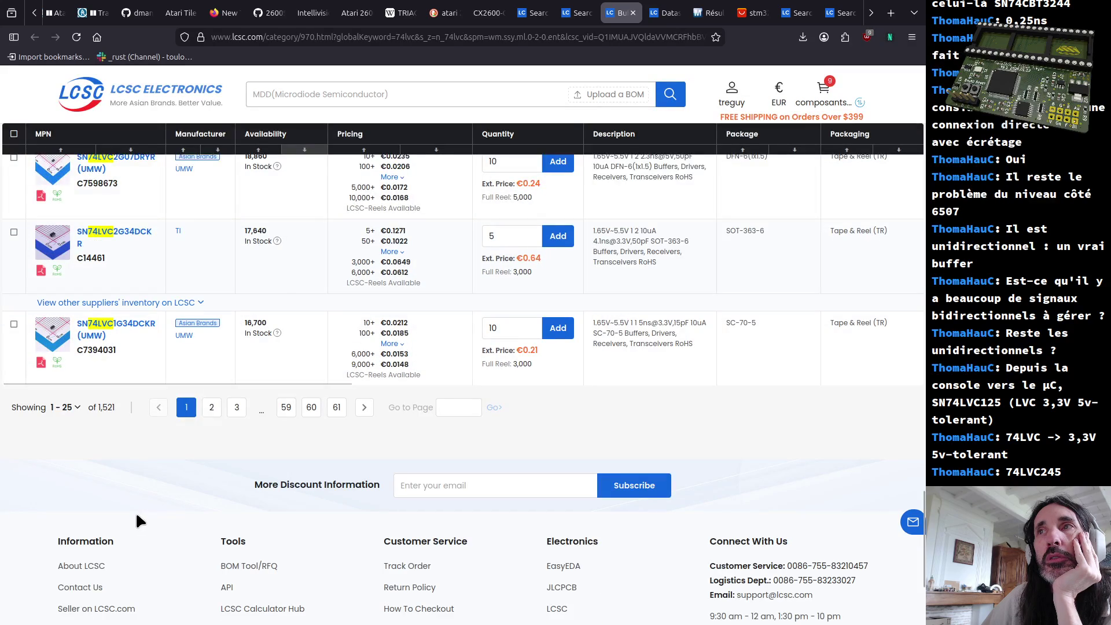
pyautogui.scroll(10, 216, 390)
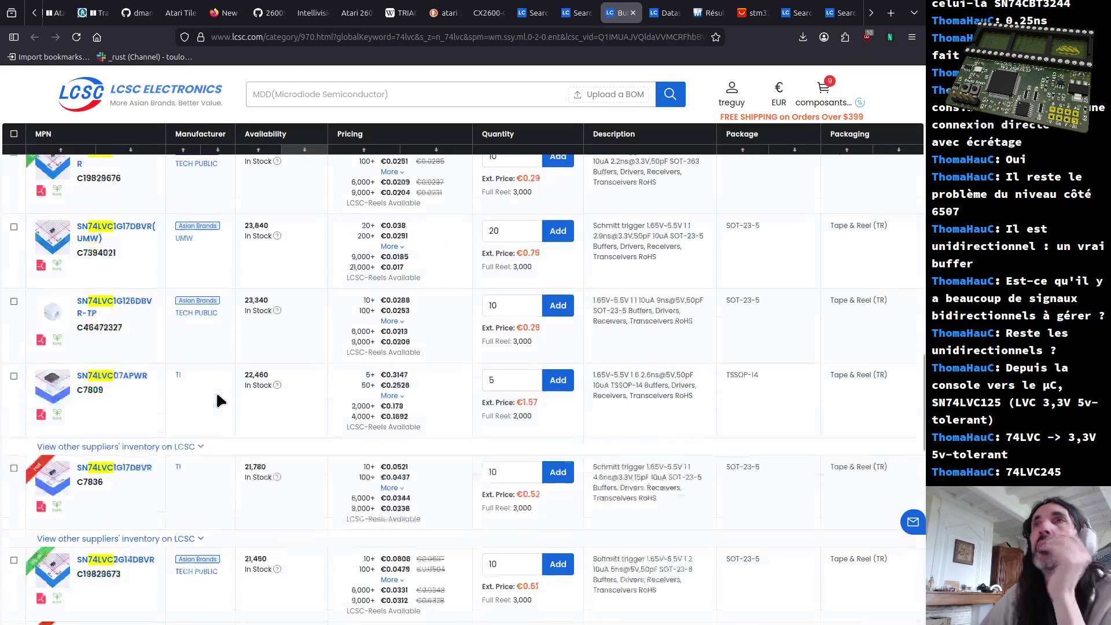
pyautogui.scroll(10, 217, 390)
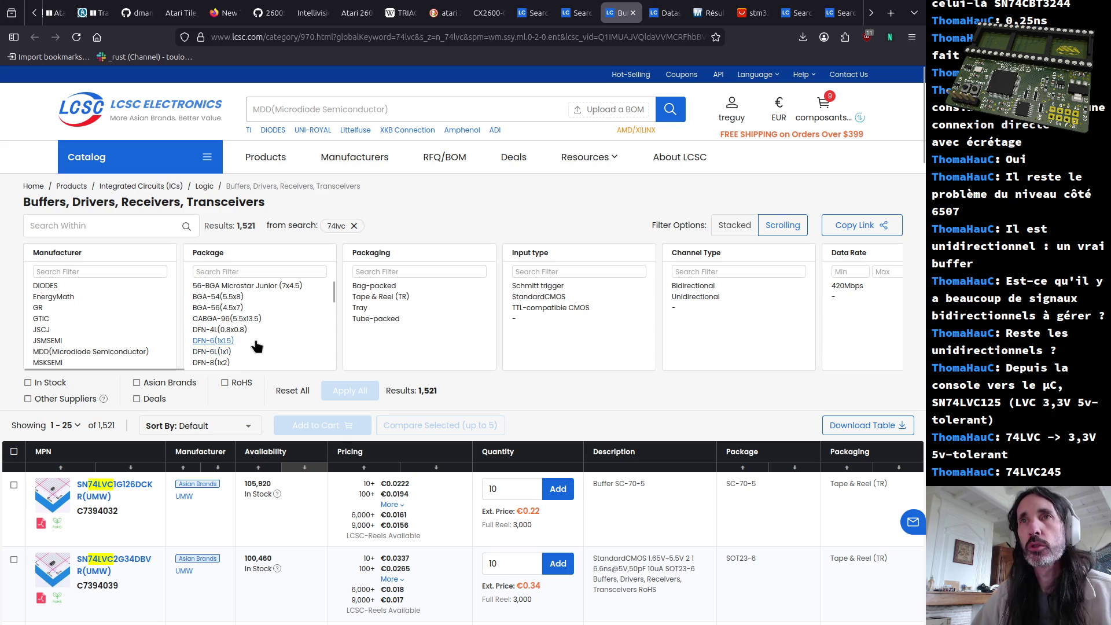
# Run a DuckDuckGo image search for dfn8 in a new tab
pyautogui.hotkey('ctrl', 't')
pyautogui.write('dfn')
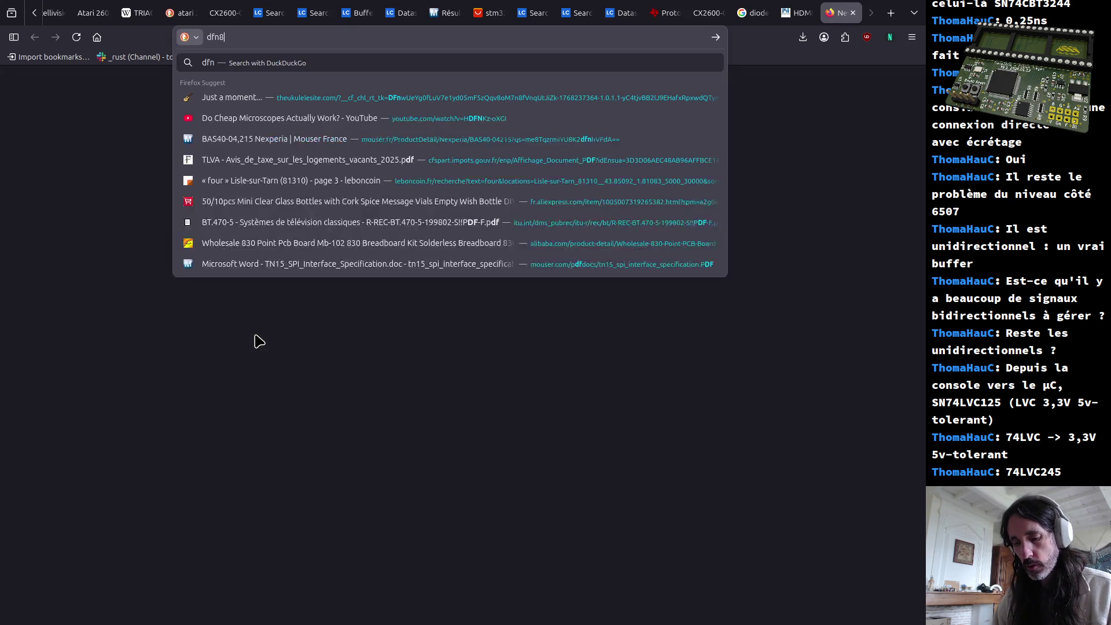
pyautogui.write('8')
pyautogui.press('Return')
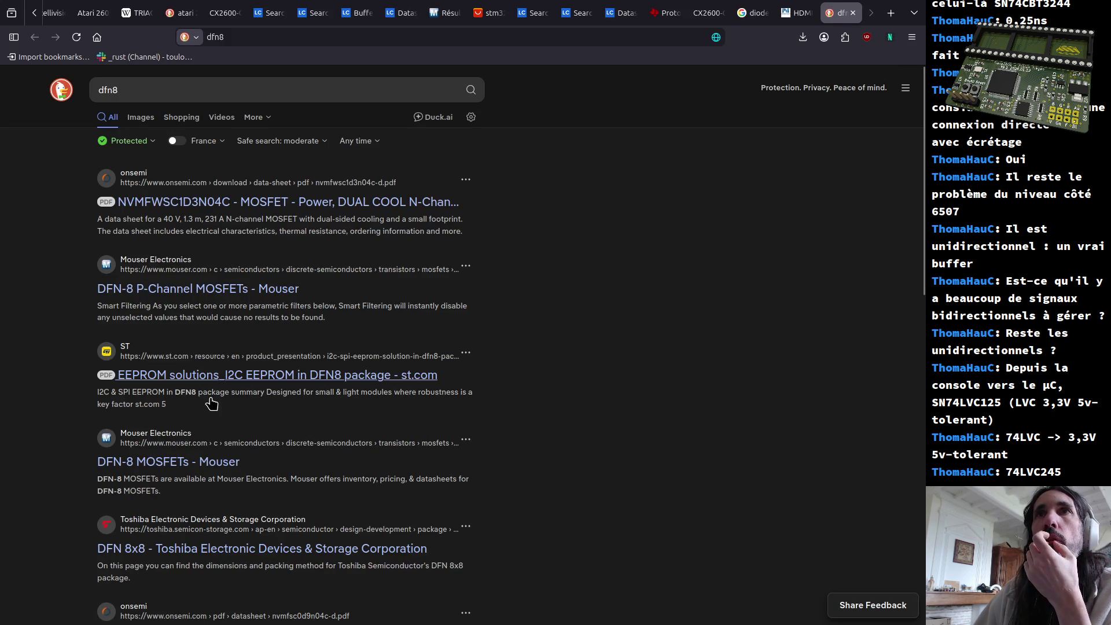
pyautogui.click(140, 117)
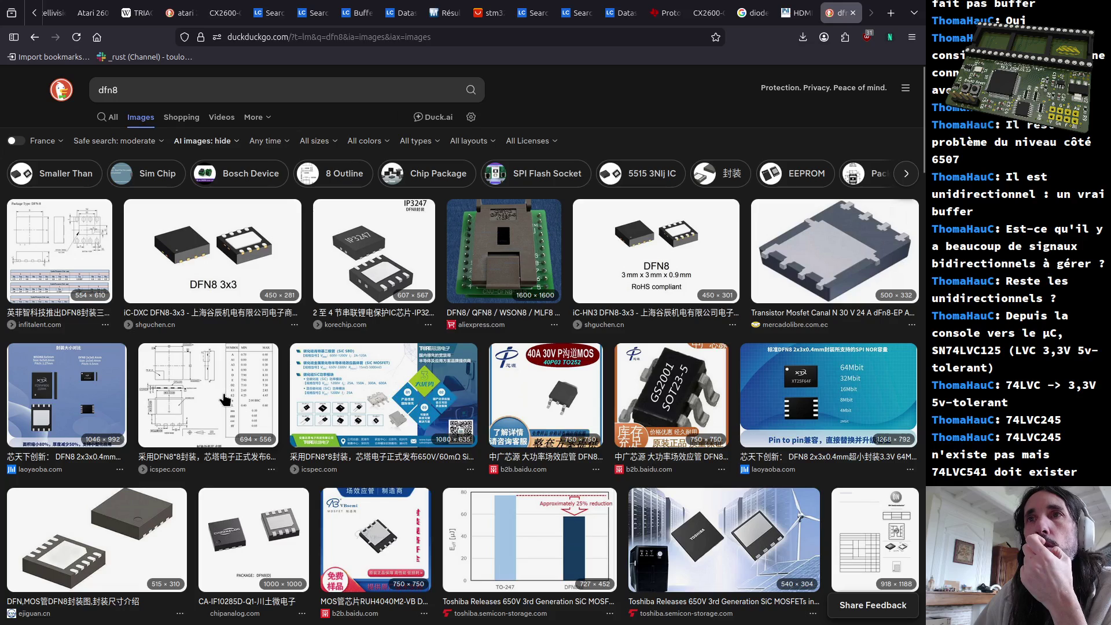
# Enlarge a DFN8 dimension drawing, close it, and close the search tab
pyautogui.click(224, 399)
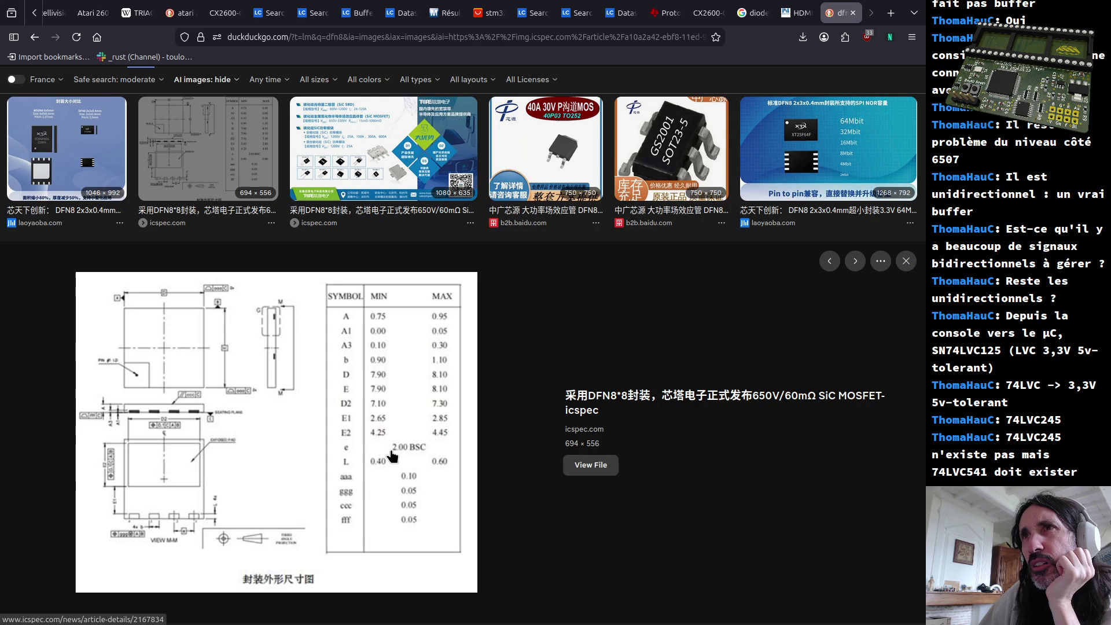
pyautogui.press('Escape')
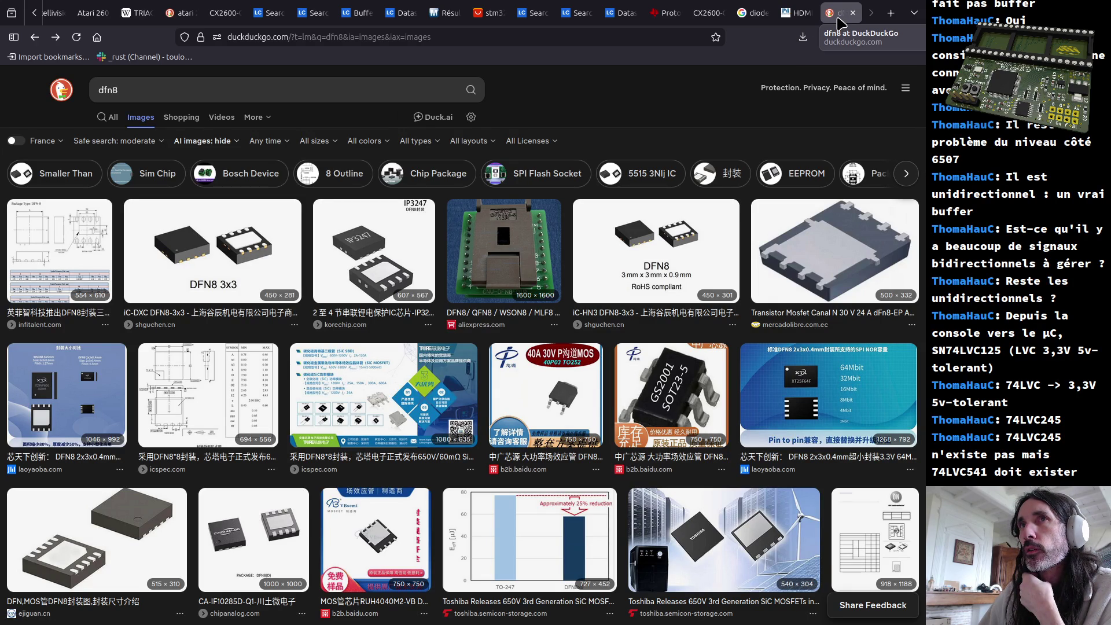
pyautogui.middleClick(839, 21)
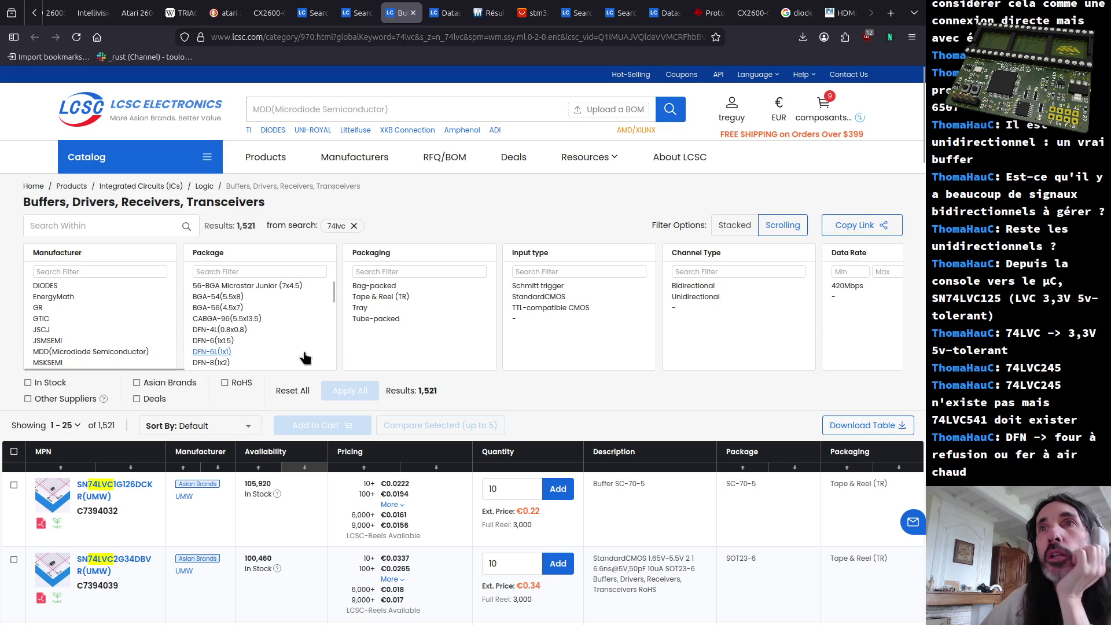
pyautogui.scroll(-2, 303, 355)
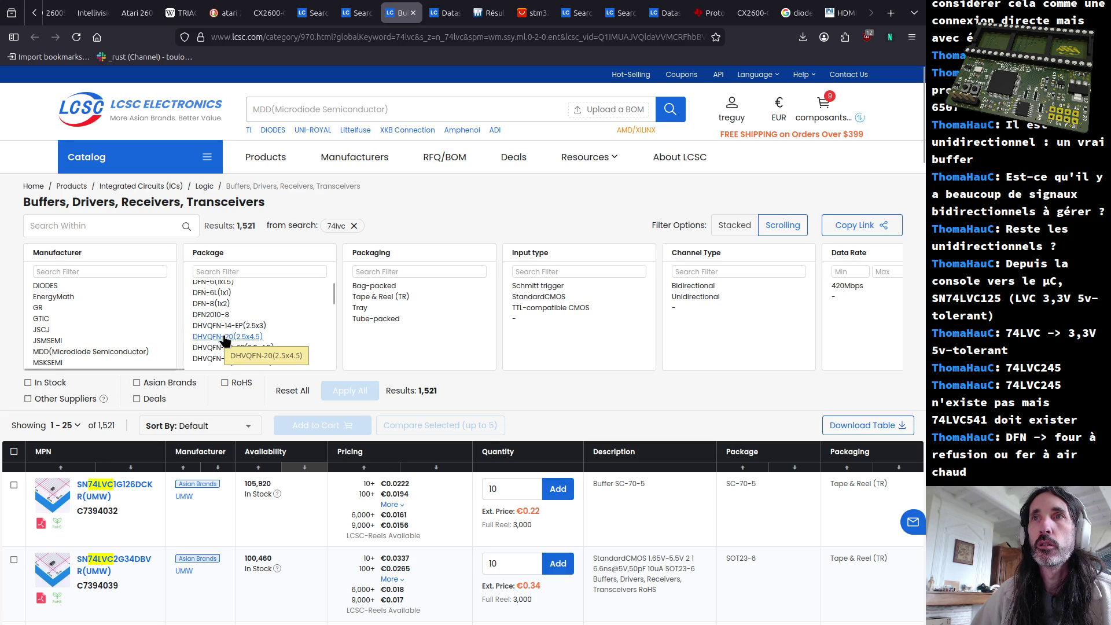
# Tick both DHVQFN-20 variants and DFN2010-8 in the Package filter
pyautogui.click(222, 338)
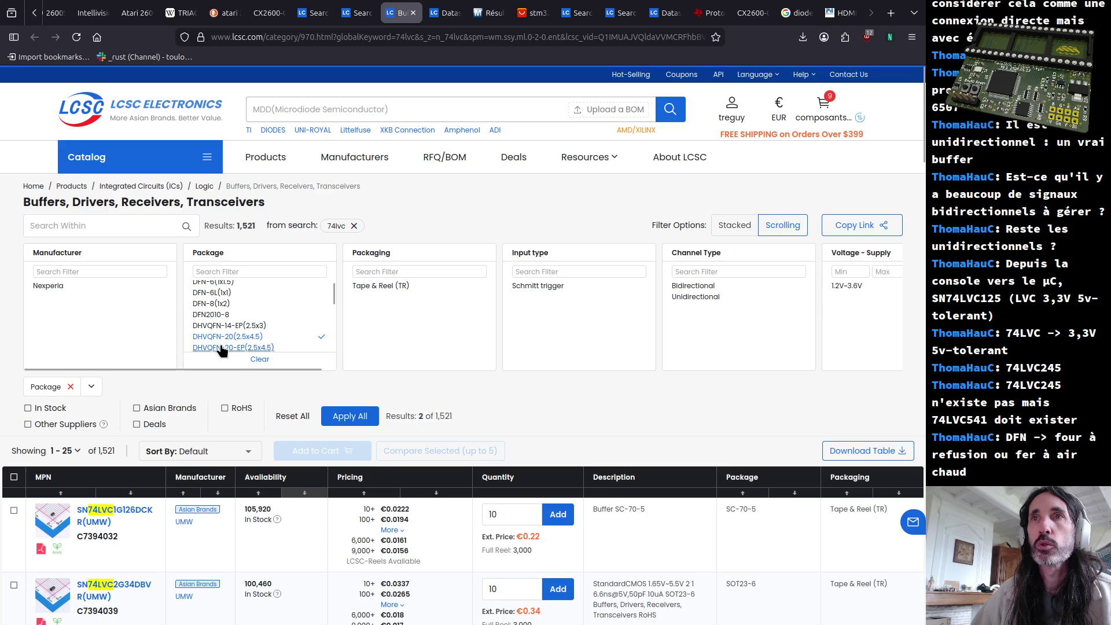
pyautogui.click(221, 347)
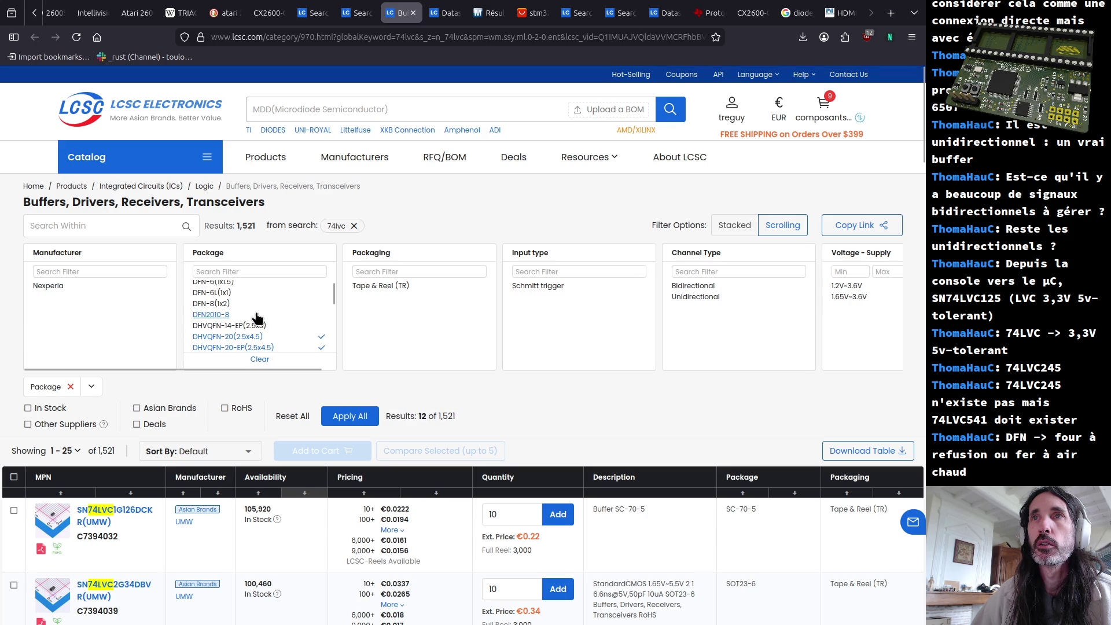
pyautogui.click(201, 316)
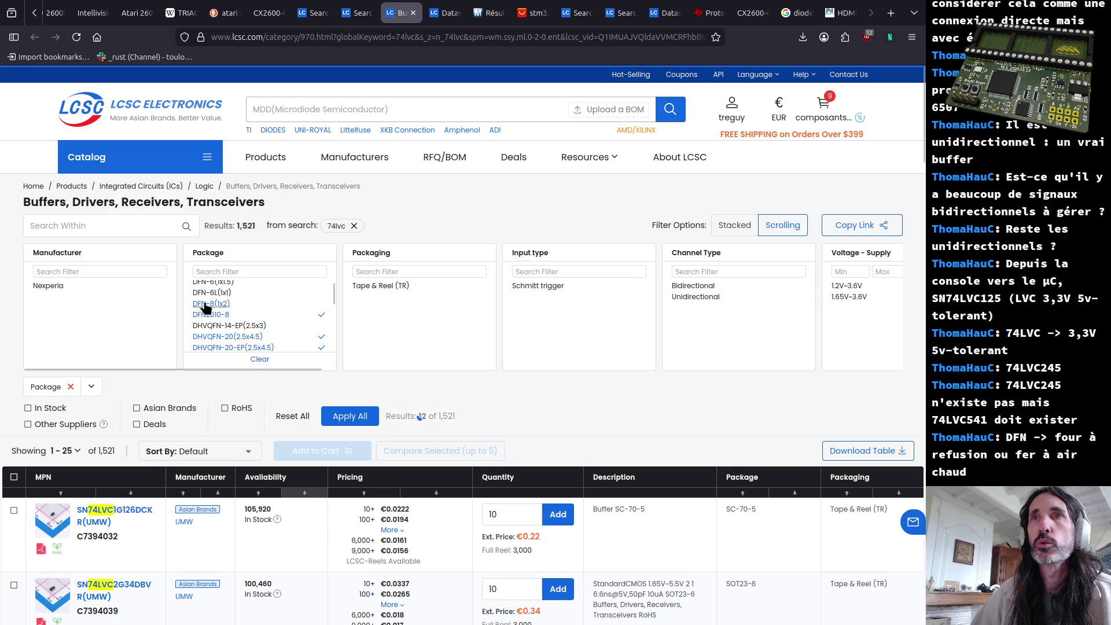
pyautogui.scroll(-3, 230, 317)
pyautogui.scroll(-2, 250, 343)
pyautogui.scroll(-2, 246, 339)
pyautogui.scroll(-2, 245, 337)
pyautogui.scroll(-2, 245, 330)
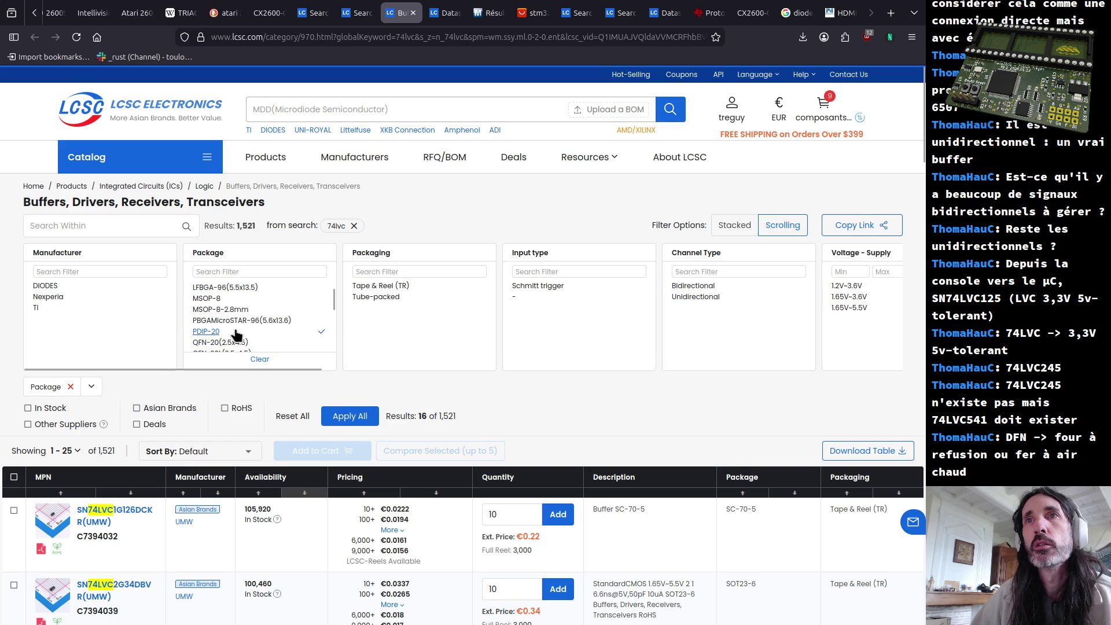
# Untick PDIP-20 and tick QFN-20 and SC-70-5
pyautogui.click(206, 332)
pyautogui.scroll(-1, 208, 338)
pyautogui.scroll(-1, 226, 334)
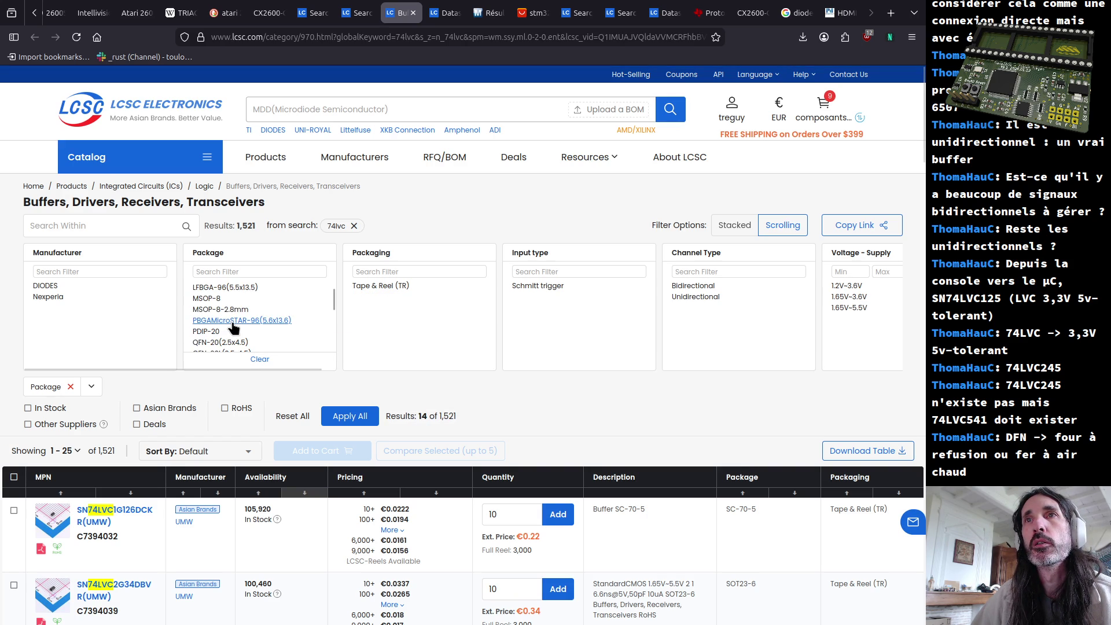
pyautogui.scroll(-1, 233, 321)
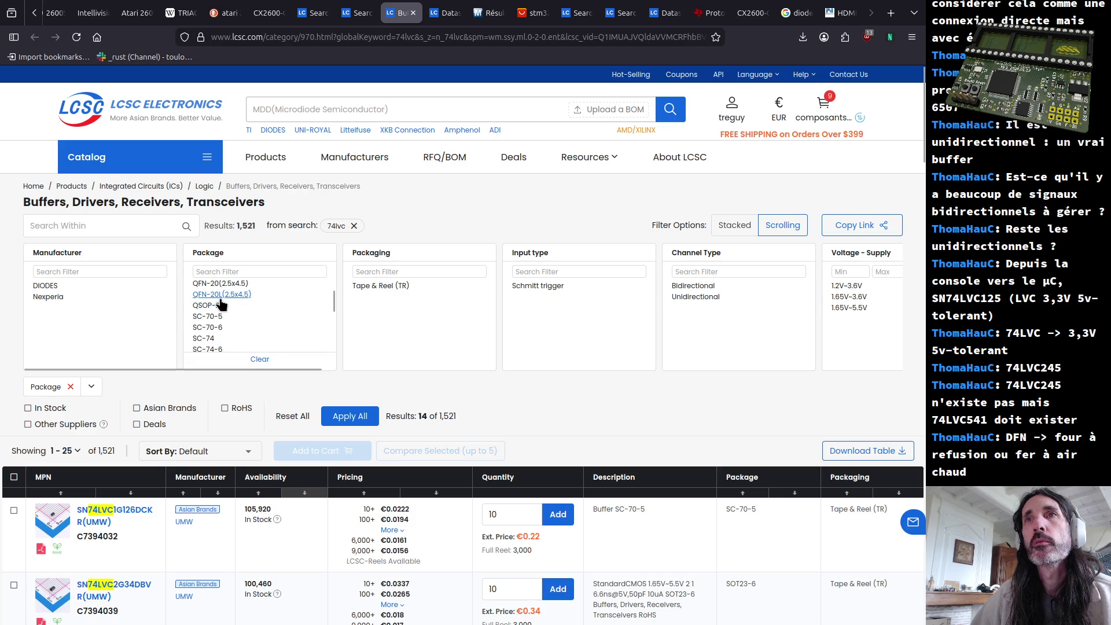
pyautogui.click(224, 295)
pyautogui.scroll(1, 246, 326)
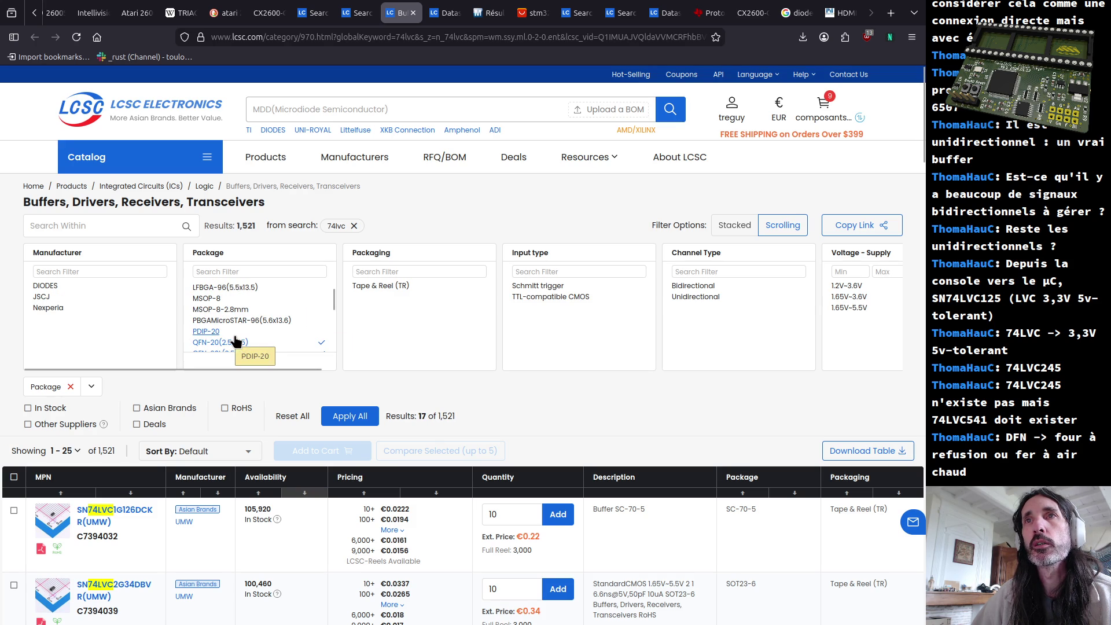
pyautogui.scroll(-1, 234, 342)
pyautogui.click(224, 315)
pyautogui.scroll(-1, 235, 333)
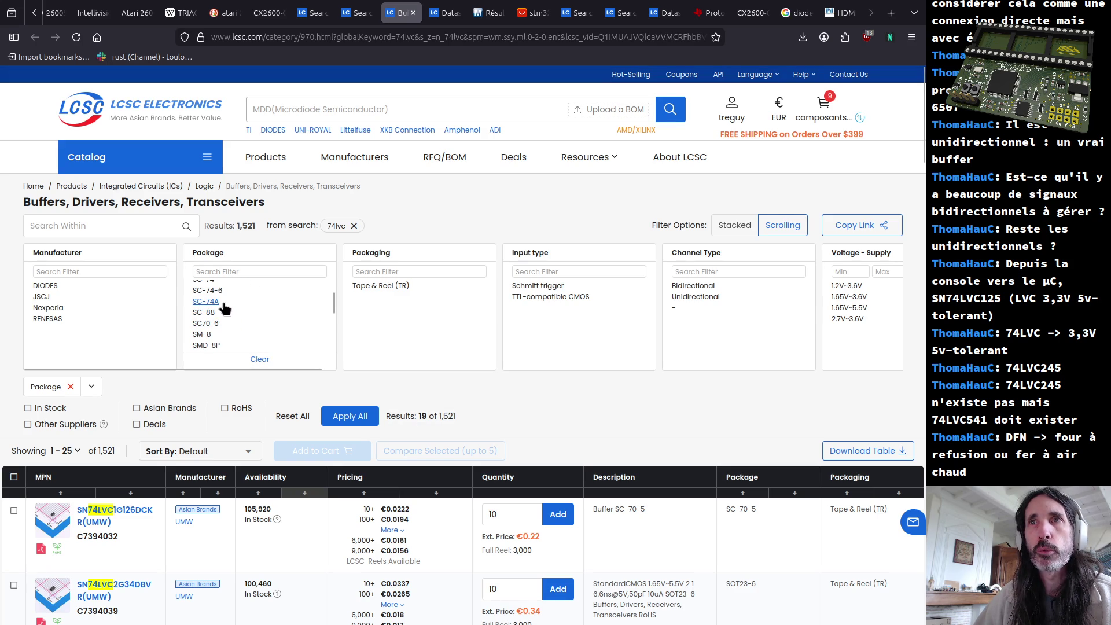
pyautogui.scroll(-1, 228, 331)
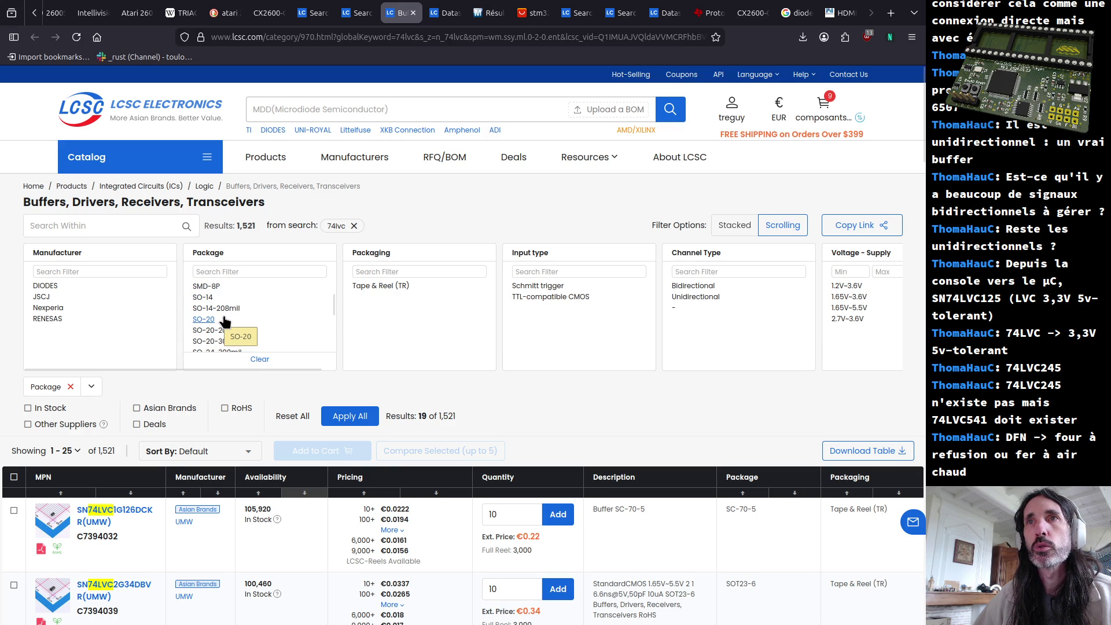
# Tick the SO-20/SO-24, SOIC-20, SOIC-24-300mil, SOP-20 and SOP-24 packages
pyautogui.click(223, 320)
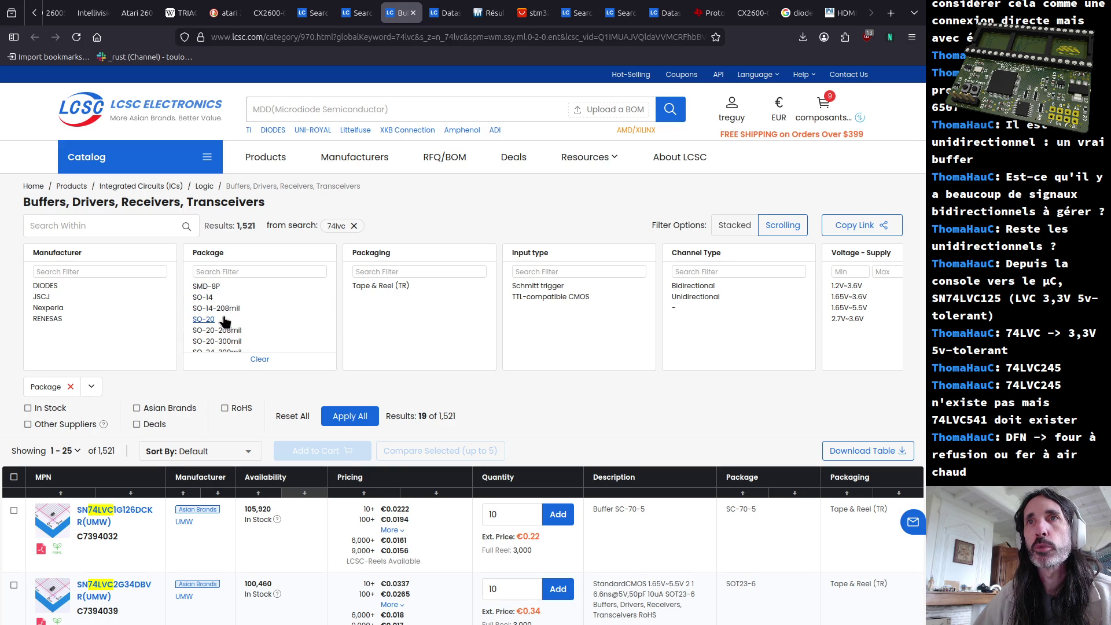
pyautogui.scroll(-1, 238, 324)
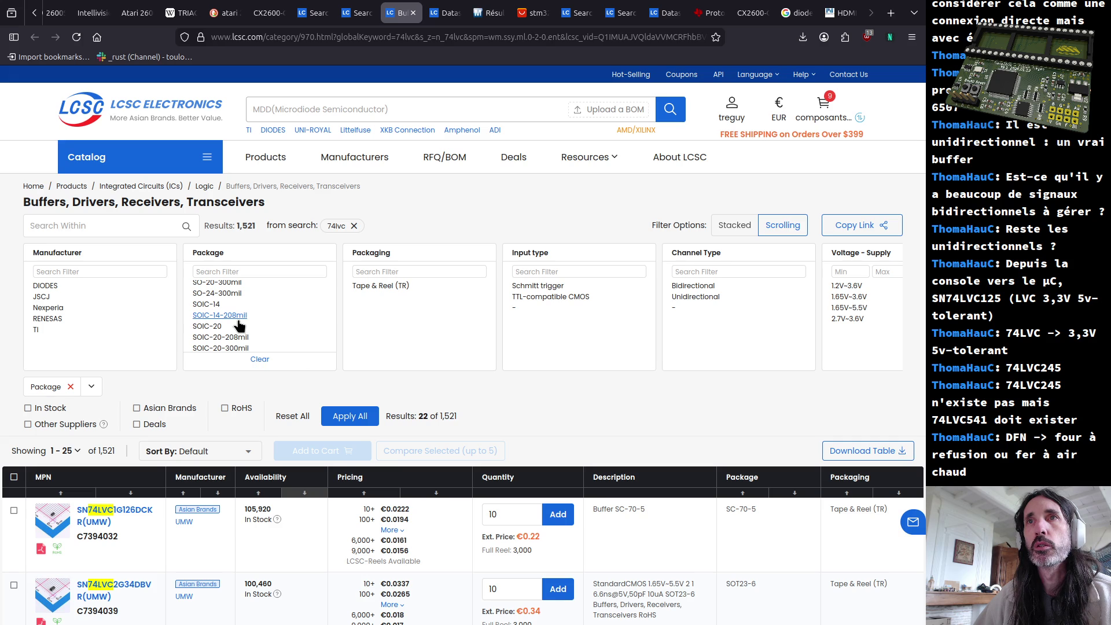
pyautogui.moveTo(217, 283); pyautogui.dragTo(233, 298)
pyautogui.click(233, 327)
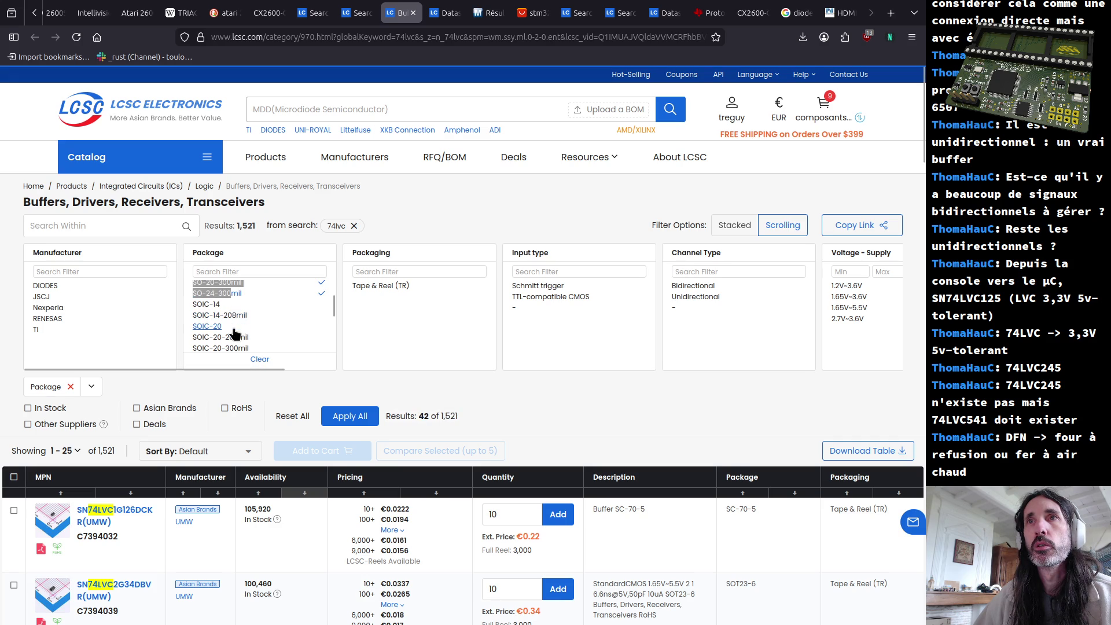
pyautogui.scroll(-1, 233, 332)
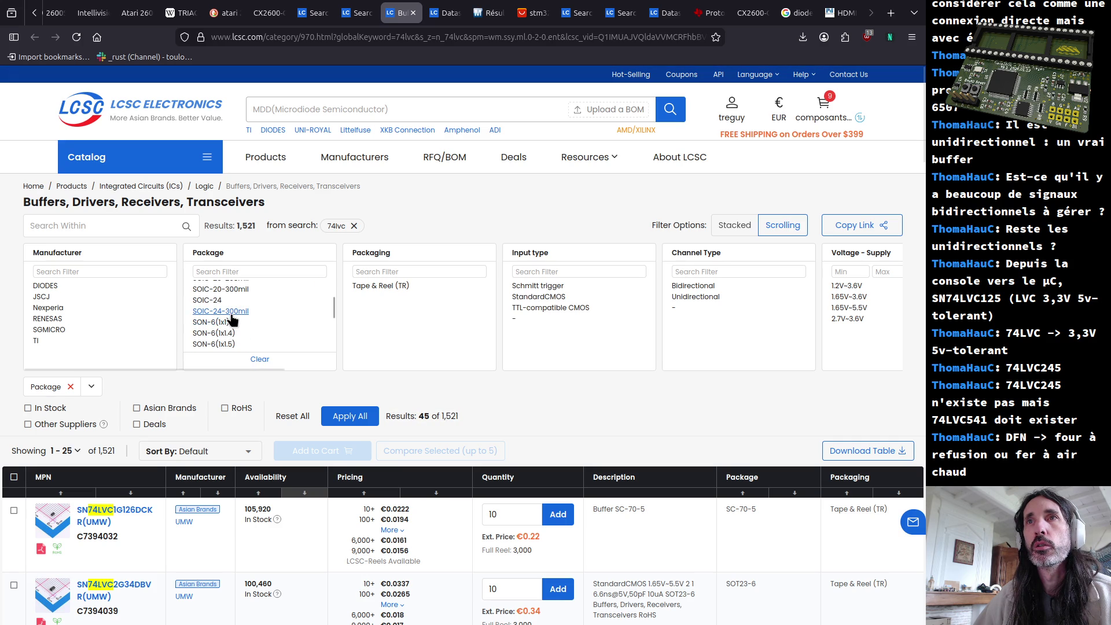
pyautogui.click(232, 321)
pyautogui.scroll(-1, 248, 333)
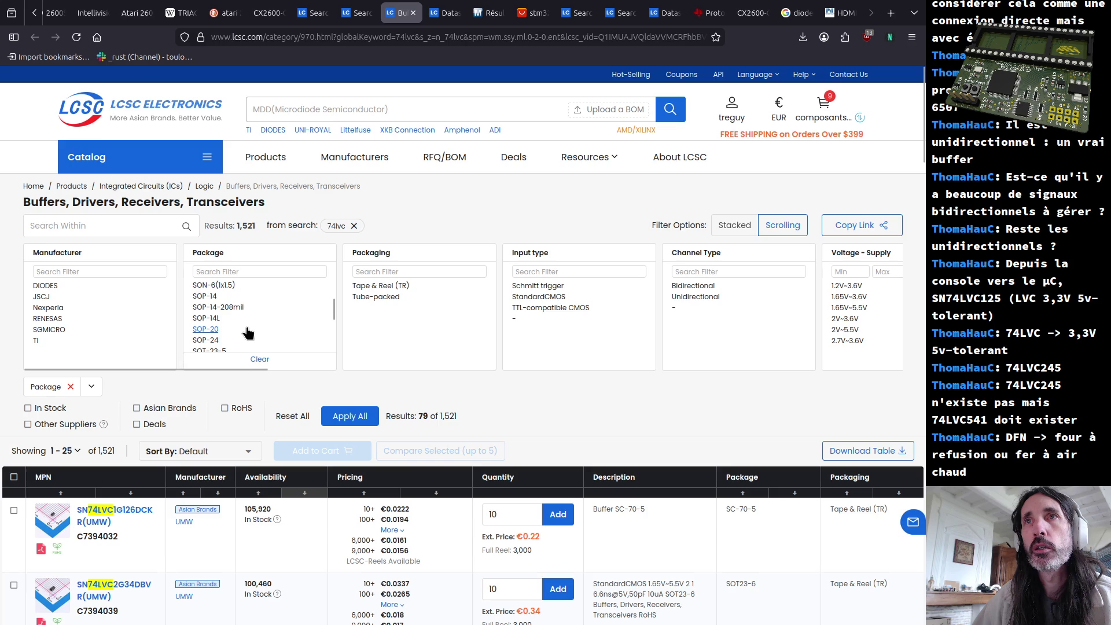
pyautogui.click(218, 329)
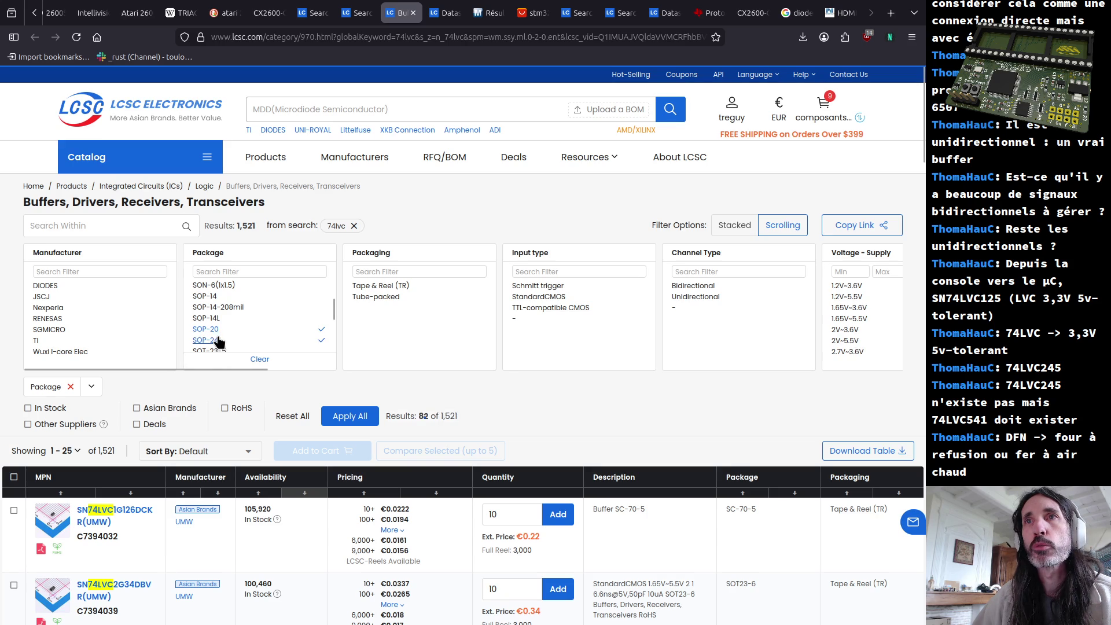
pyautogui.click(218, 342)
pyautogui.scroll(-1, 220, 313)
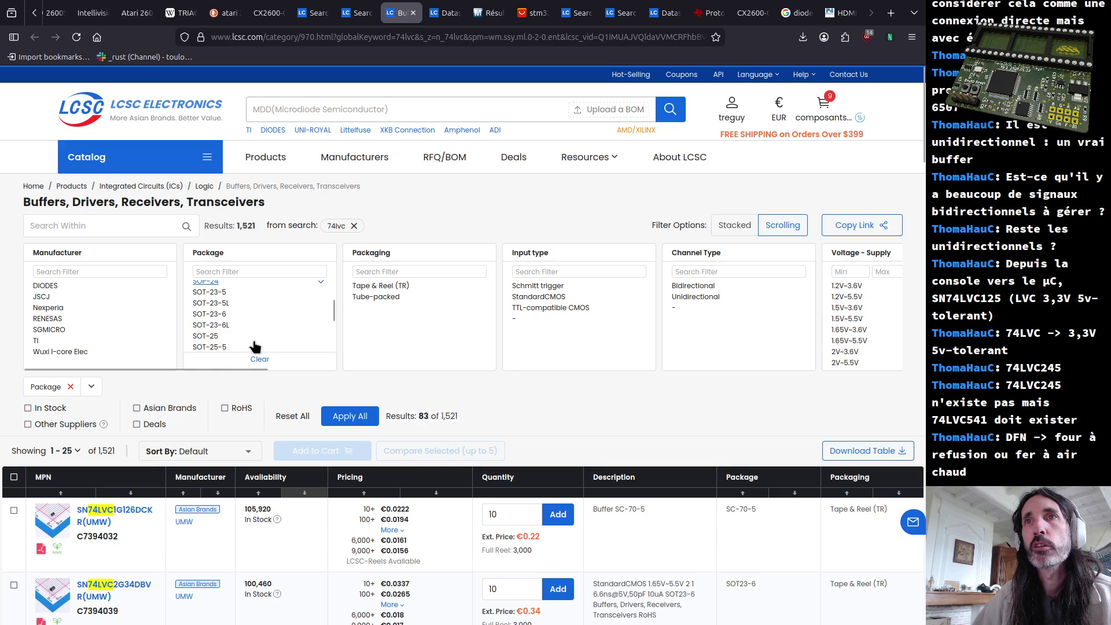
# Tick SOT-23, the SSOP and TSSOP ranges through TSSOP-56, and apply the filter for 515 parts
pyautogui.click(220, 296)
pyautogui.scroll(-3, 231, 342)
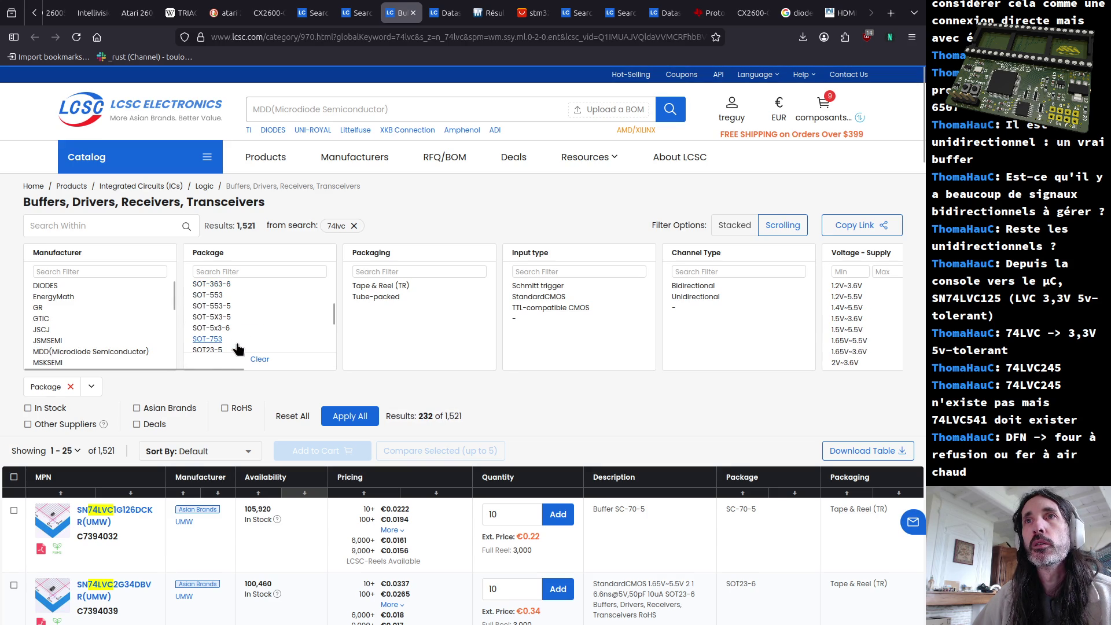
pyautogui.scroll(-2, 239, 348)
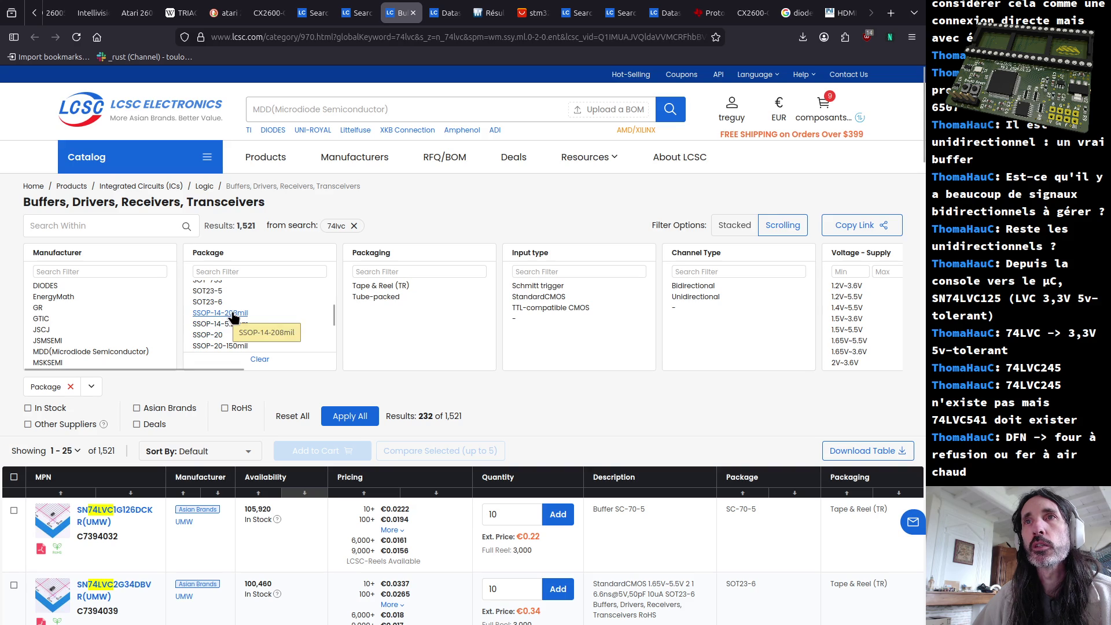
pyautogui.click(240, 336)
pyautogui.scroll(-1, 239, 338)
pyautogui.scroll(-1, 240, 338)
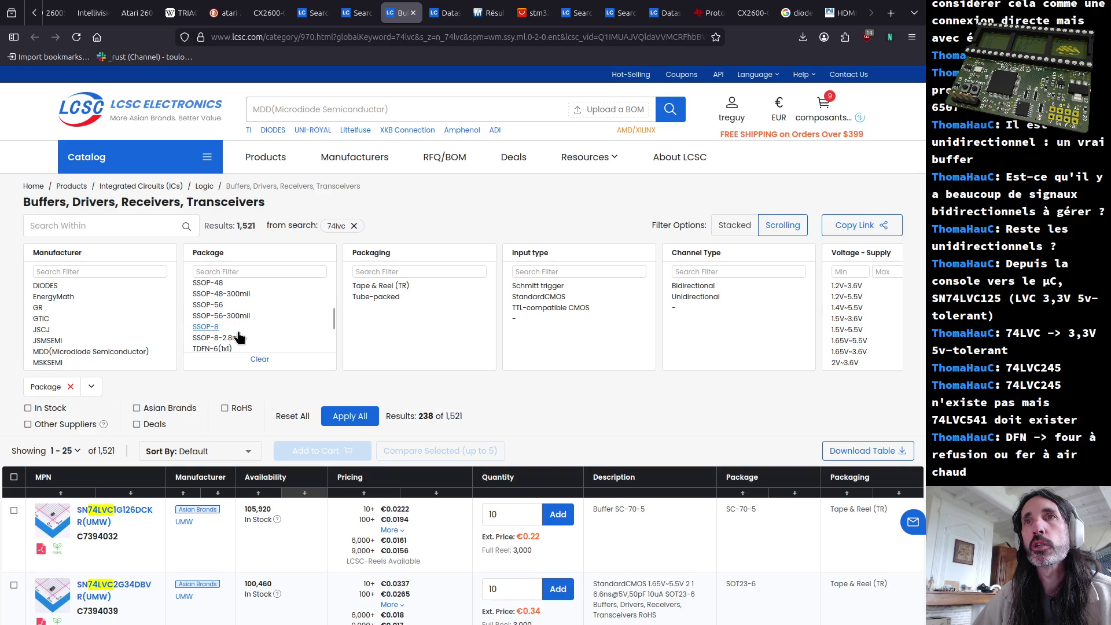
pyautogui.keyDown('shift'); pyautogui.click(241, 339); pyautogui.keyUp('shift')
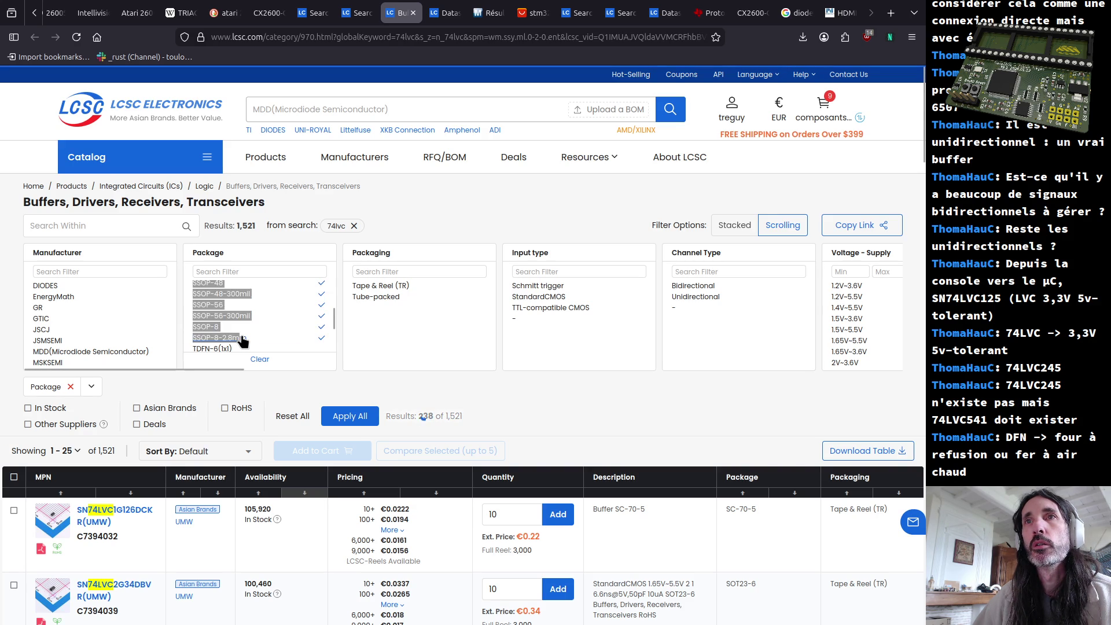
pyautogui.scroll(-1, 242, 341)
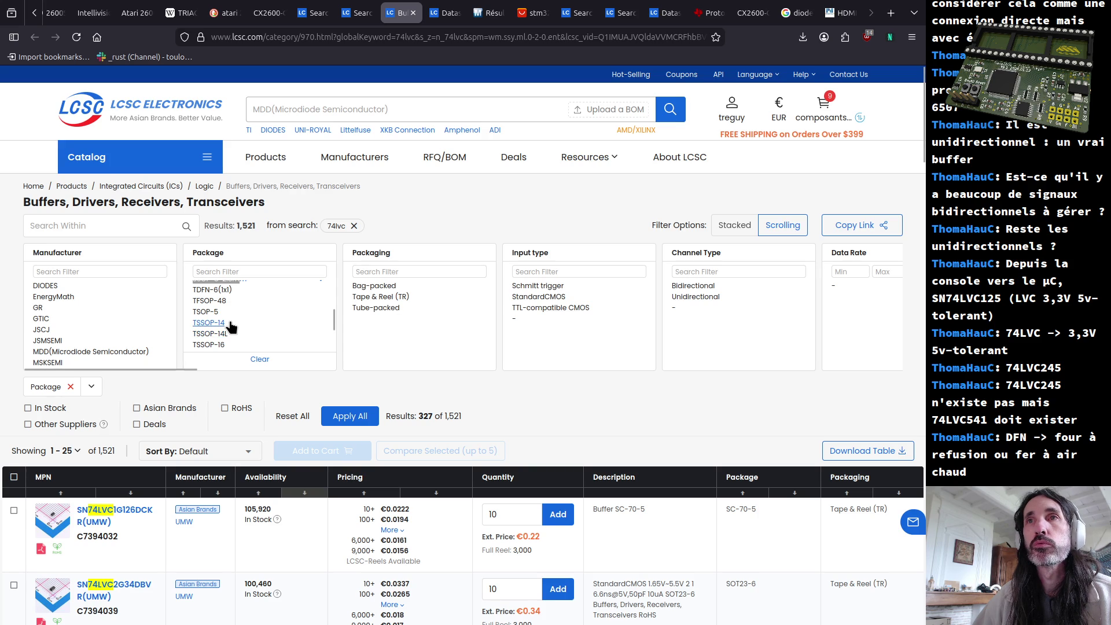
pyautogui.scroll(-1, 237, 335)
pyautogui.click(239, 297)
pyautogui.scroll(-1, 249, 329)
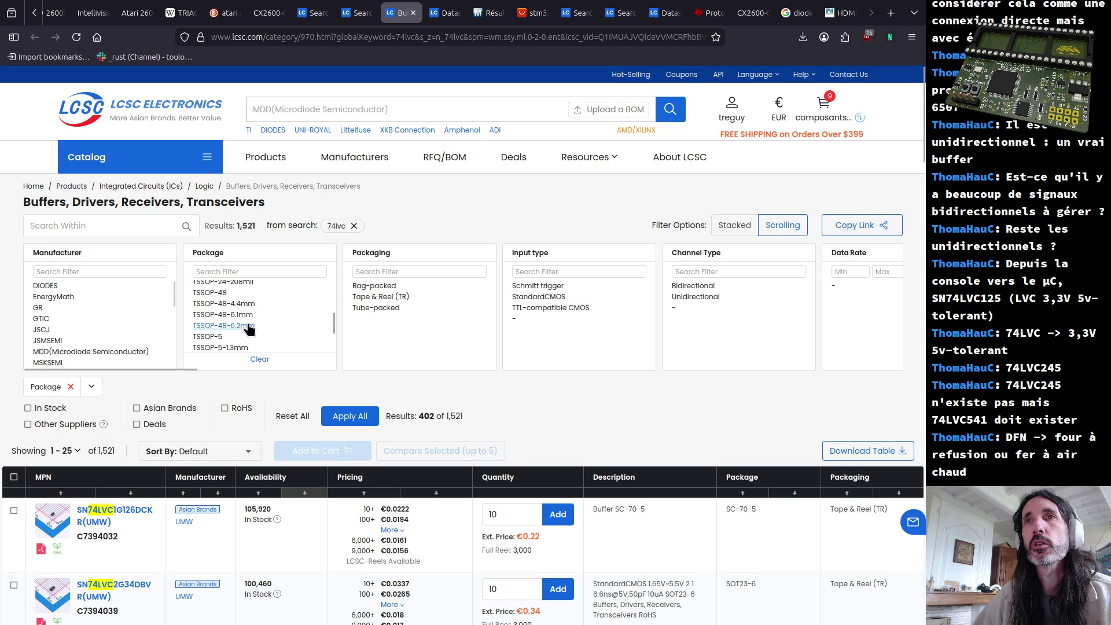
pyautogui.keyDown('shift'); pyautogui.click(249, 329); pyautogui.keyUp('shift')
pyautogui.scroll(-1, 250, 336)
pyautogui.scroll(-1, 250, 336)
pyautogui.scroll(1, 251, 336)
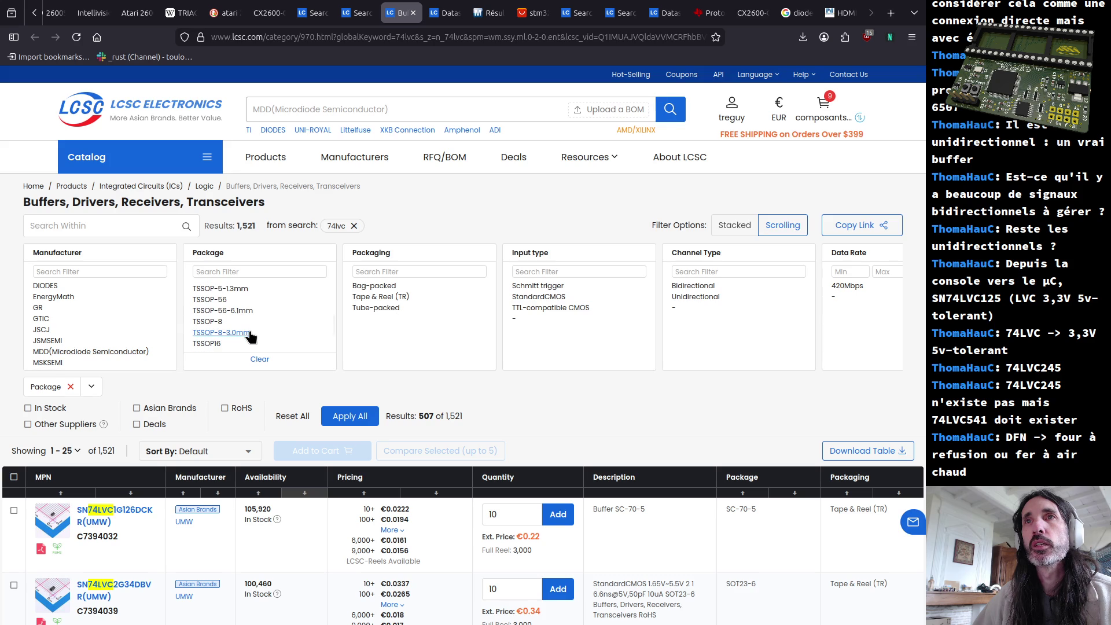
pyautogui.click(249, 301)
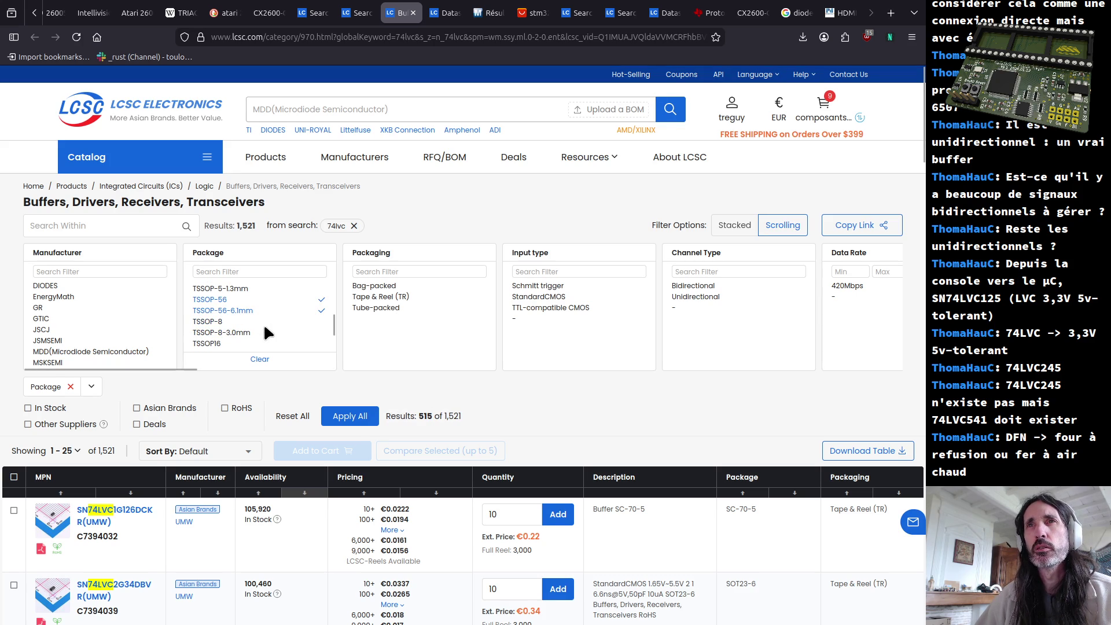
pyautogui.scroll(-1, 262, 324)
pyautogui.scroll(-1, 264, 330)
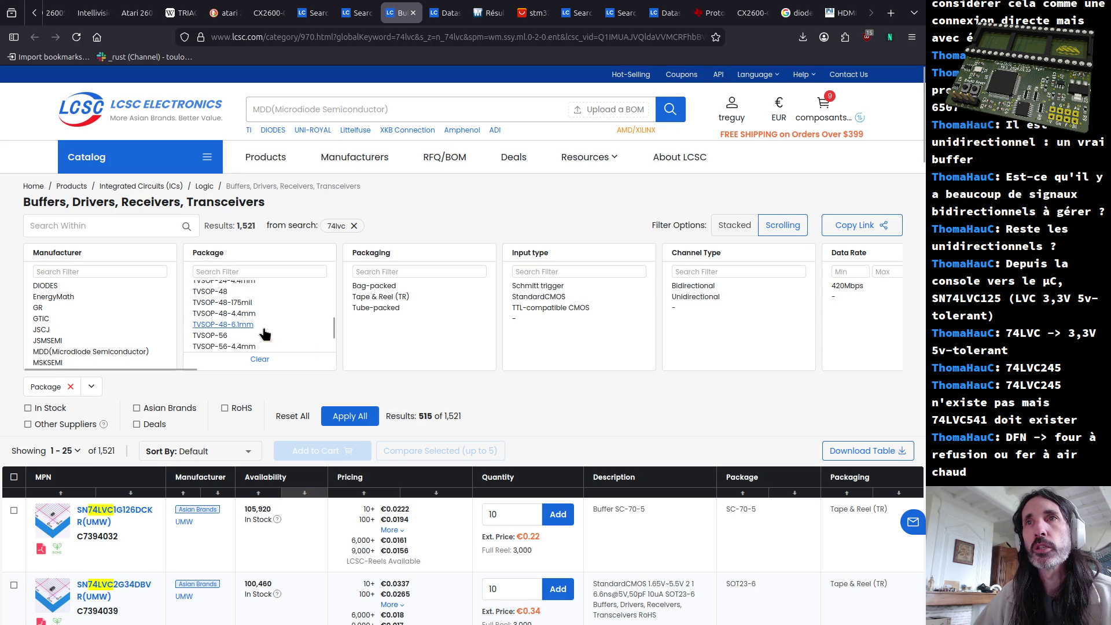
pyautogui.scroll(-1, 264, 332)
pyautogui.scroll(-2, 258, 338)
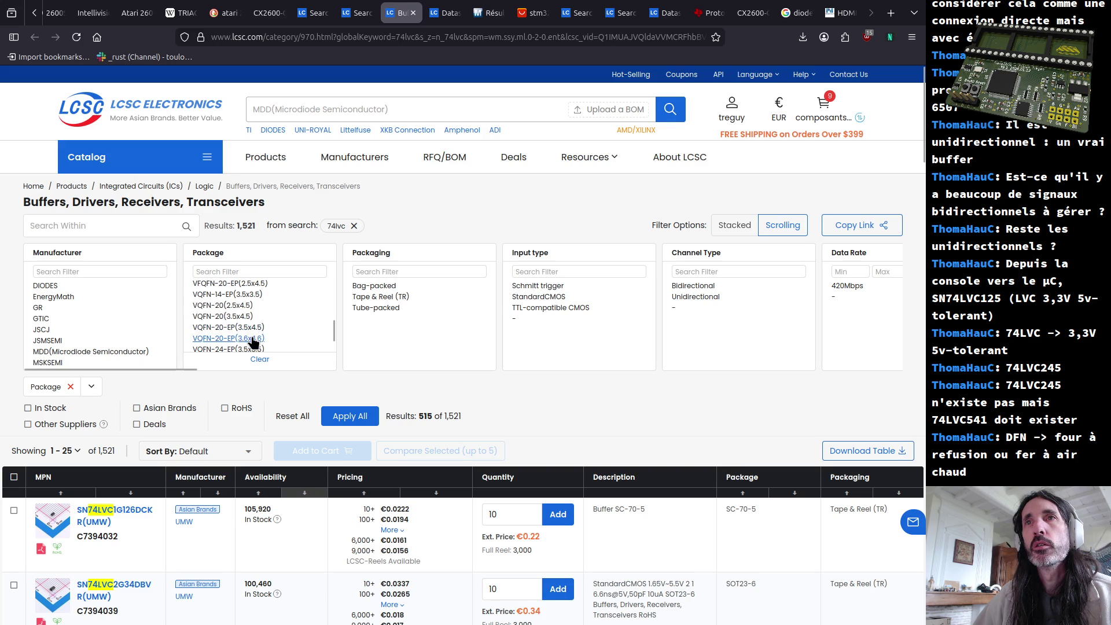
pyautogui.click(347, 417)
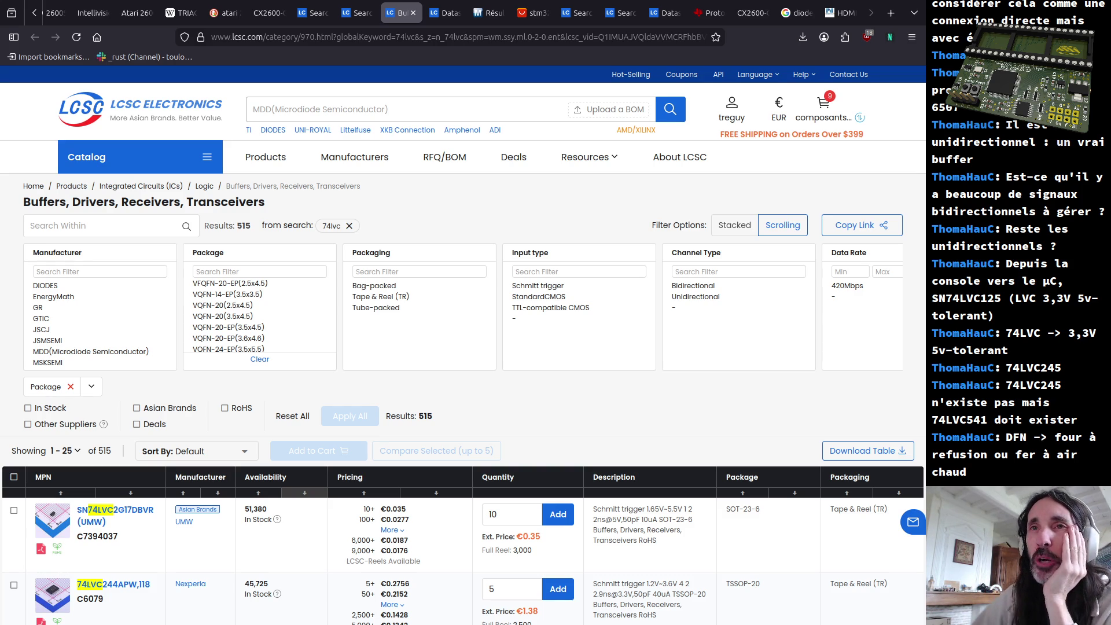
pyautogui.scroll(-2, 313, 386)
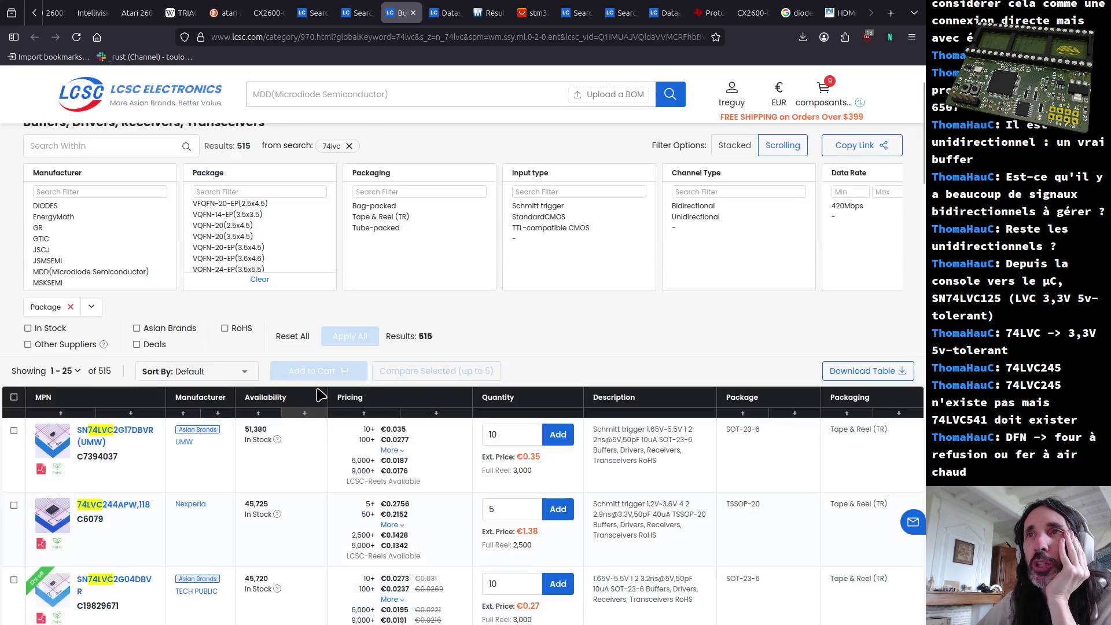
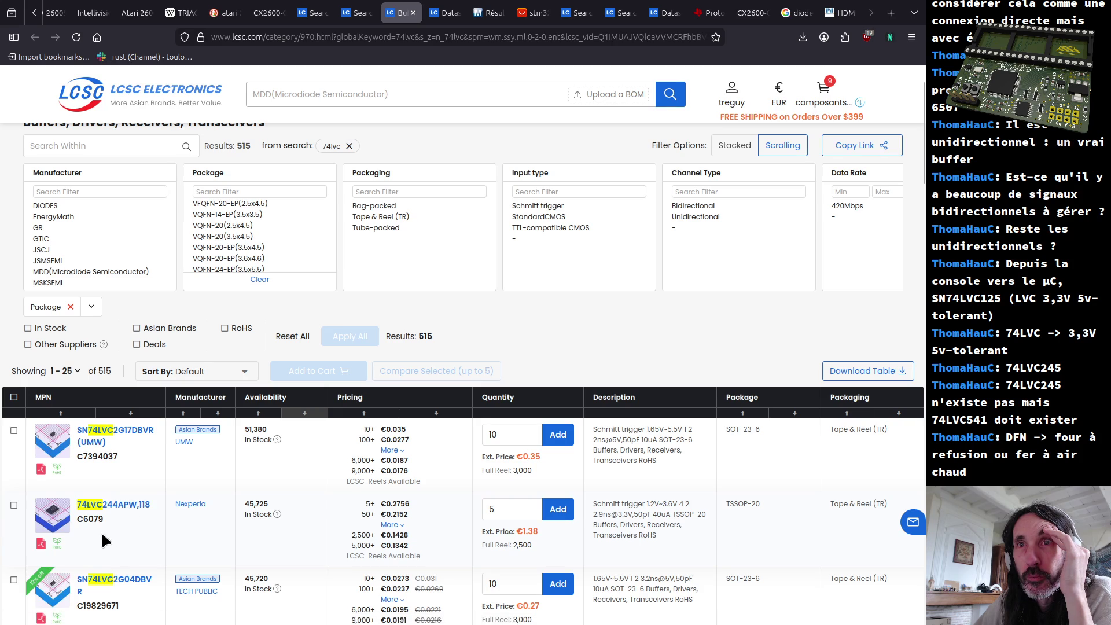
# Open the 74LVC244APW,118 datasheet in new background tabs and switch to it
pyautogui.middleClick(41, 551)
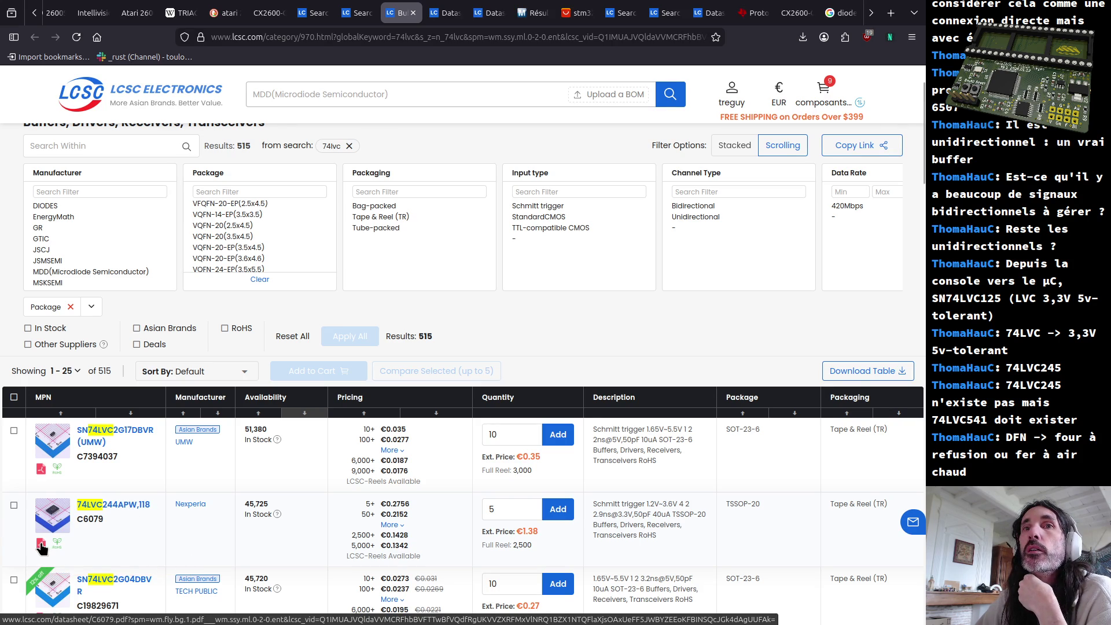
pyautogui.middleClick(41, 548)
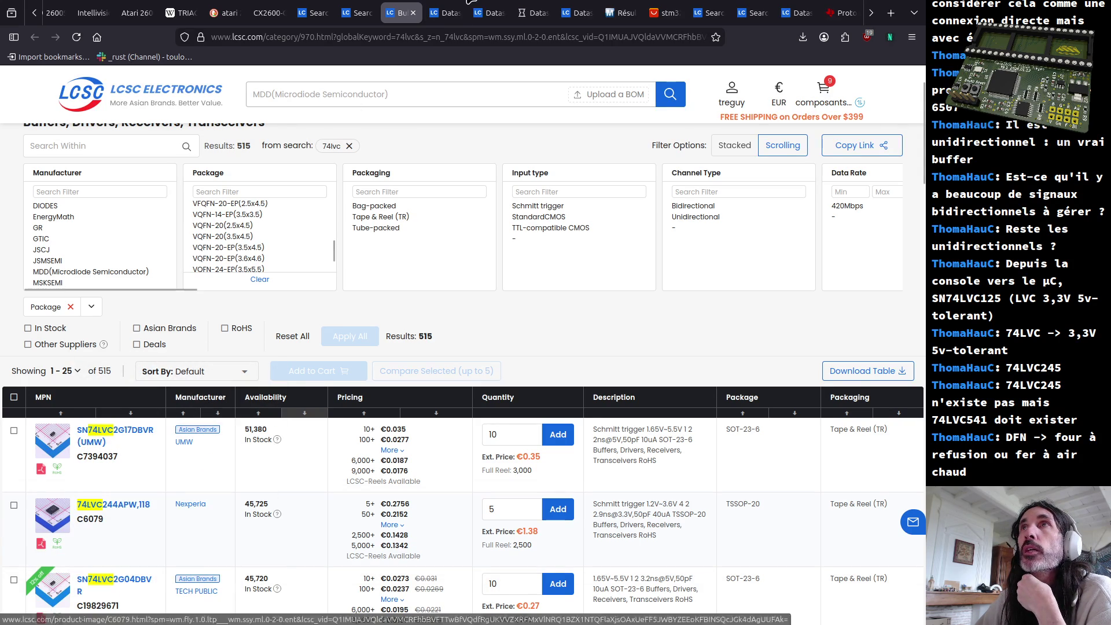
pyautogui.click(502, 12)
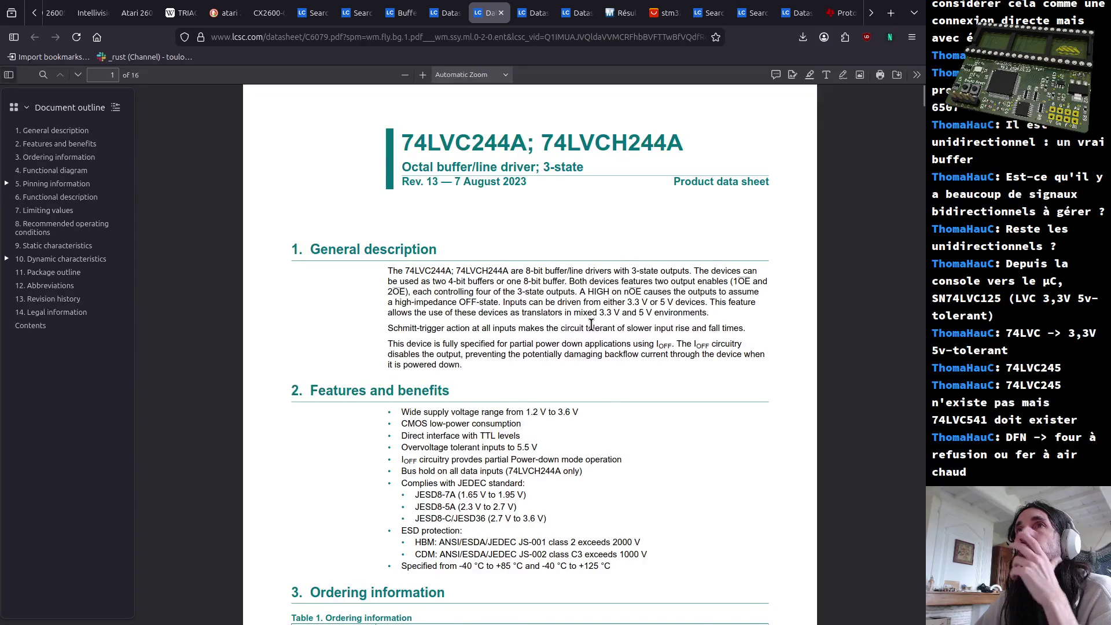
# Read the general description, highlighting the 'two 4-bit buffers' phrasing
pyautogui.moveTo(427, 278); pyautogui.dragTo(693, 275)
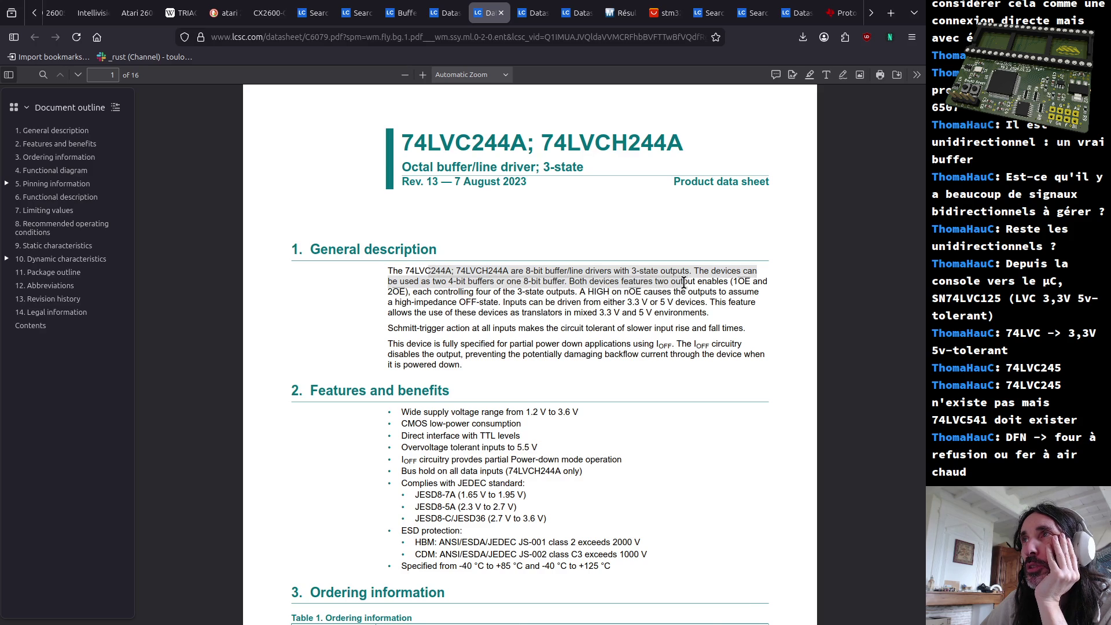
pyautogui.moveTo(683, 282); pyautogui.dragTo(711, 315)
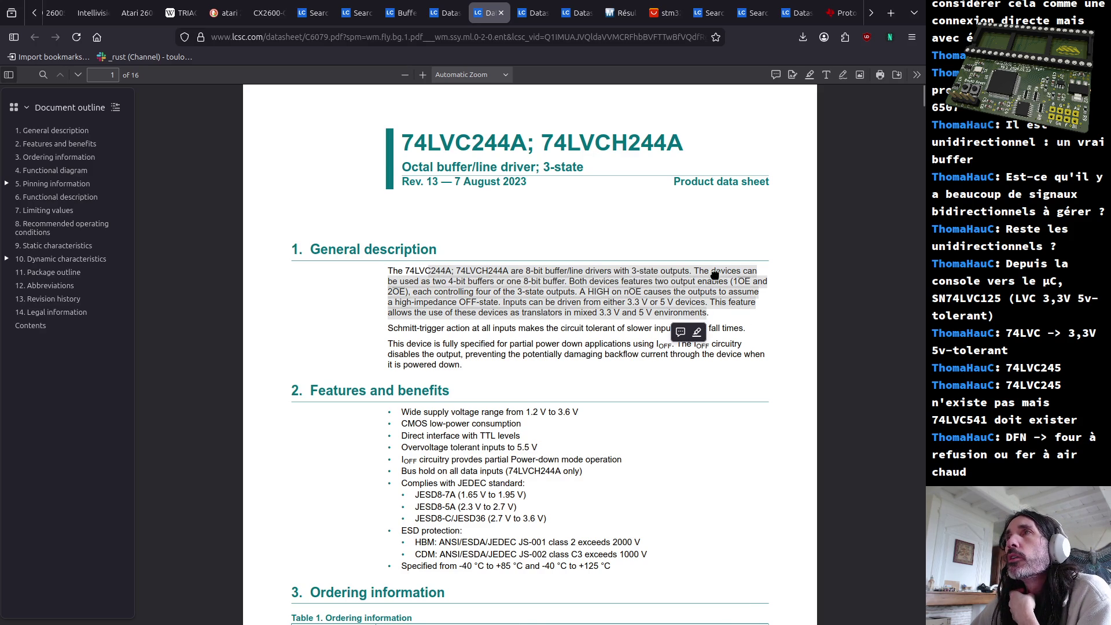
pyautogui.click(419, 284)
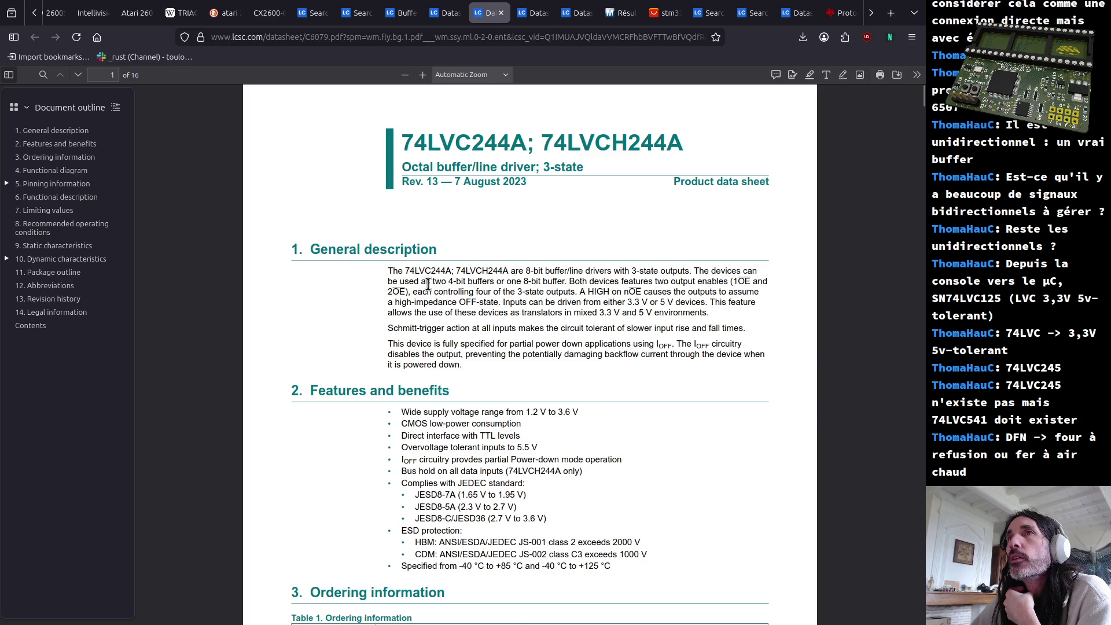
pyautogui.moveTo(422, 282); pyautogui.dragTo(558, 281)
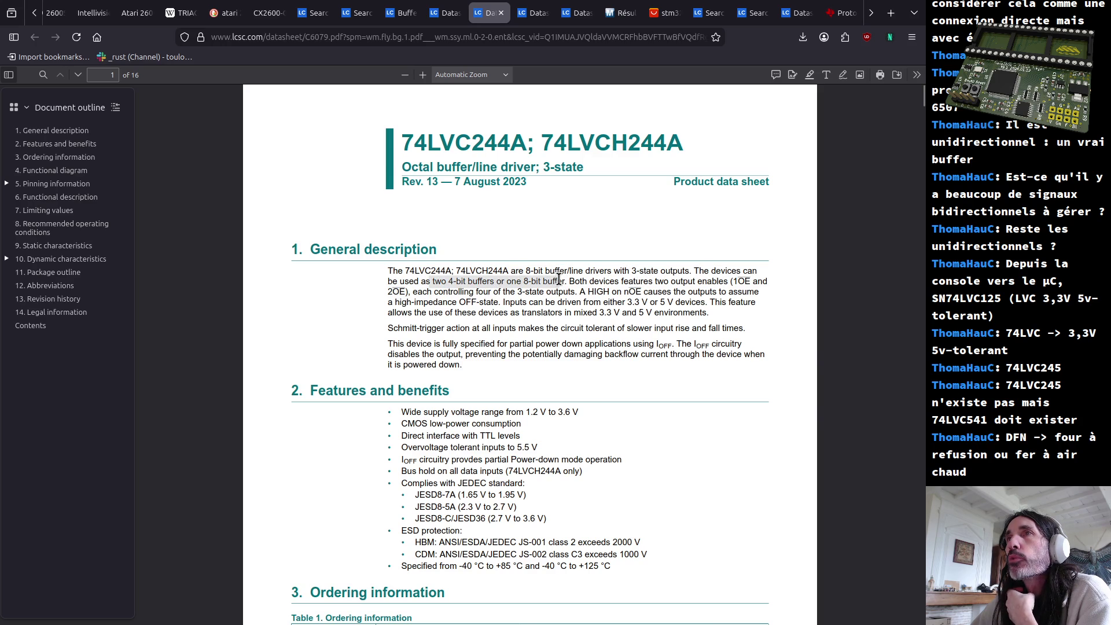
pyautogui.click(422, 281)
pyautogui.moveTo(389, 282); pyautogui.dragTo(519, 287)
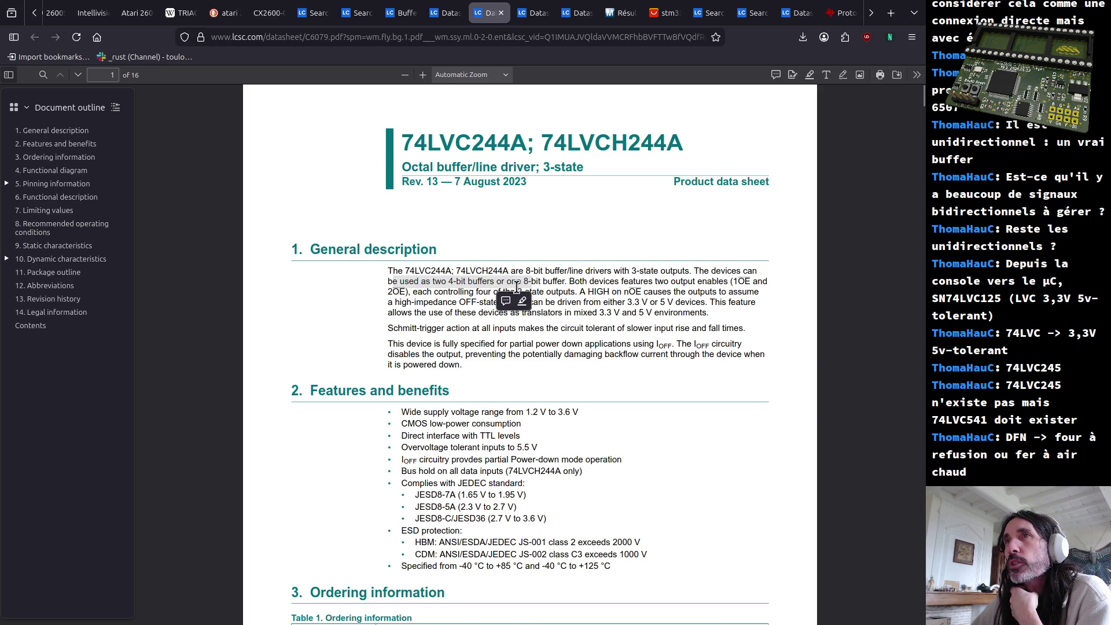
pyautogui.click(628, 262)
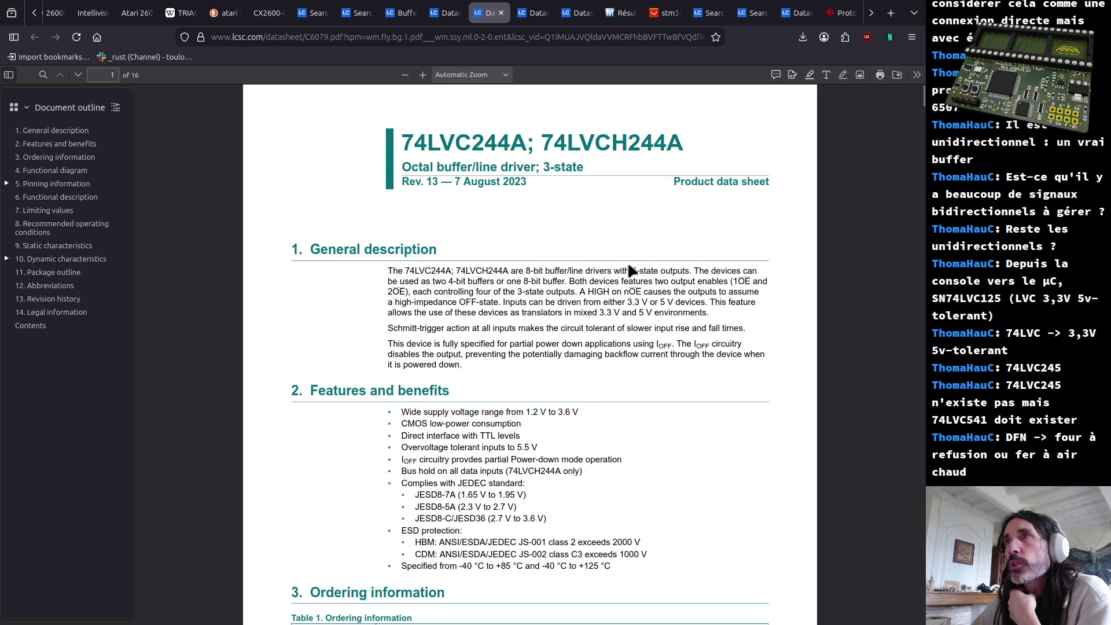
pyautogui.tripleClick(455, 280)
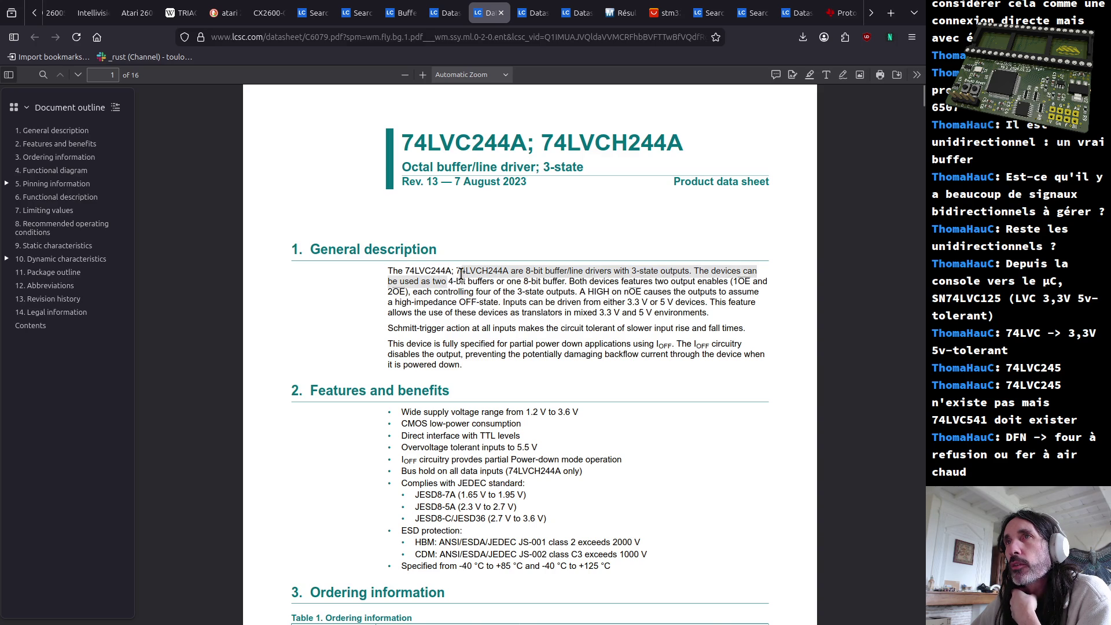
pyautogui.doubleClick(455, 280)
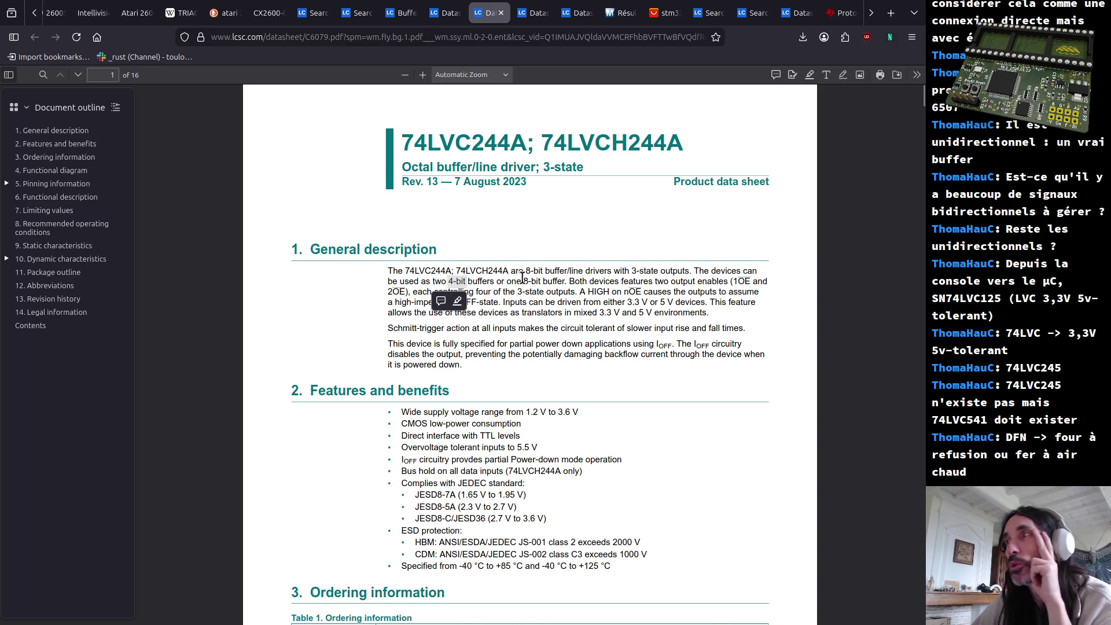
pyautogui.click(550, 295)
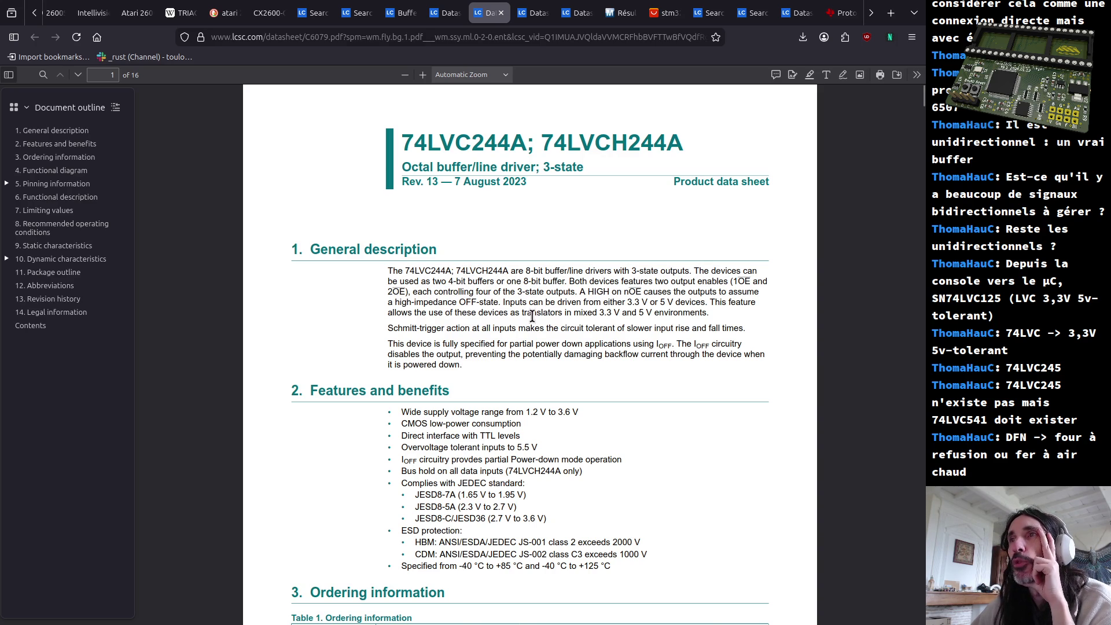
# Highlight the supply voltage range and 5.5 V tolerant inputs features
pyautogui.moveTo(423, 412); pyautogui.dragTo(573, 411)
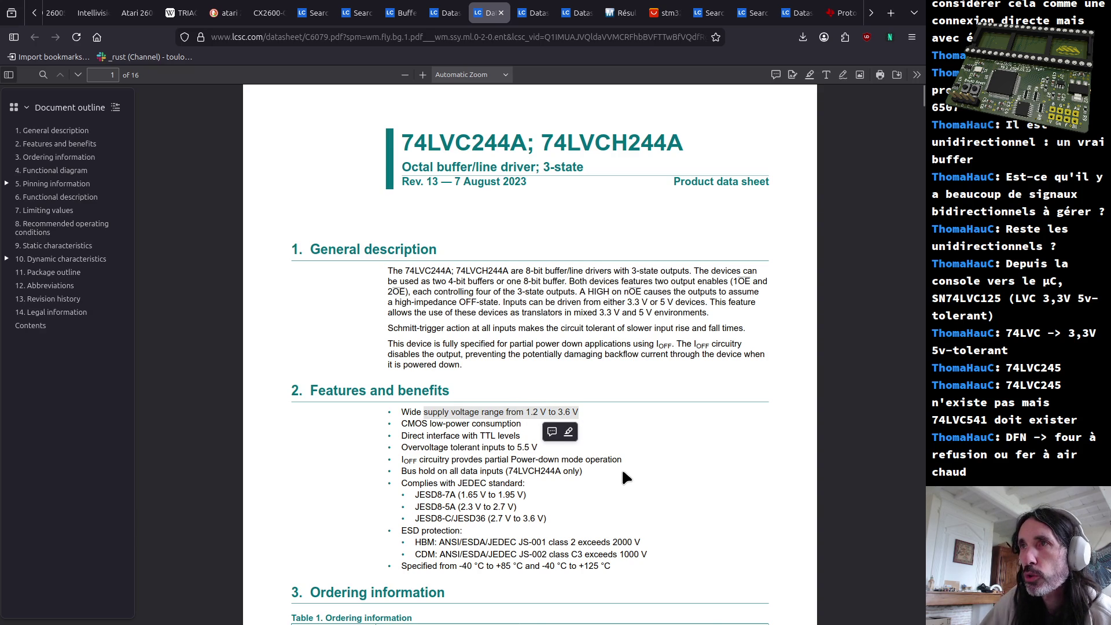
pyautogui.click(441, 451)
pyautogui.moveTo(426, 445); pyautogui.dragTo(546, 453)
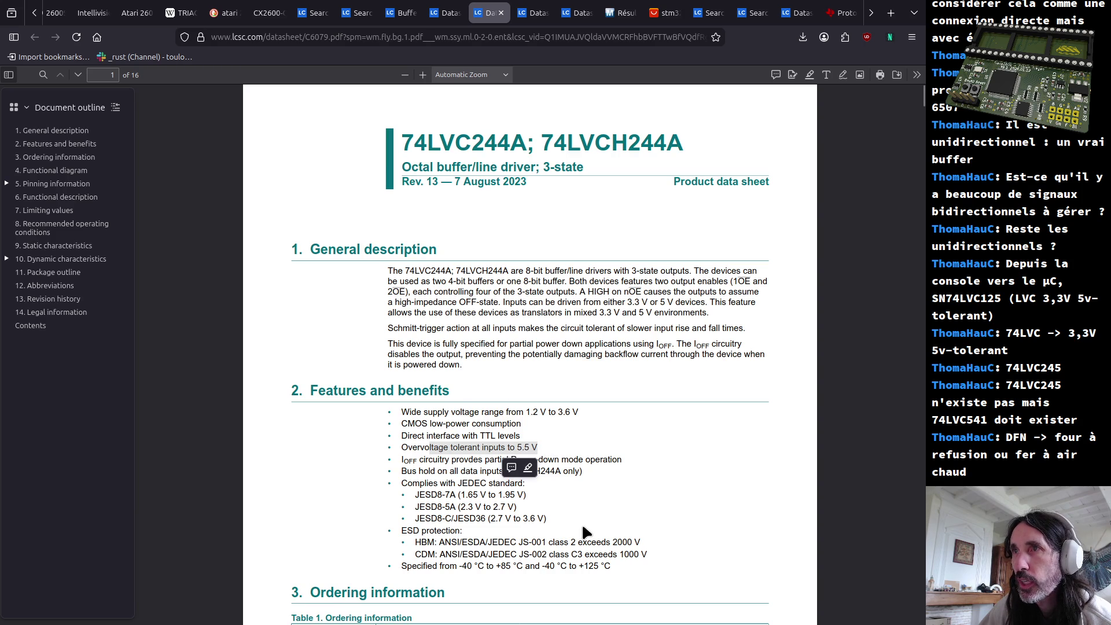
pyautogui.scroll(-3, 584, 531)
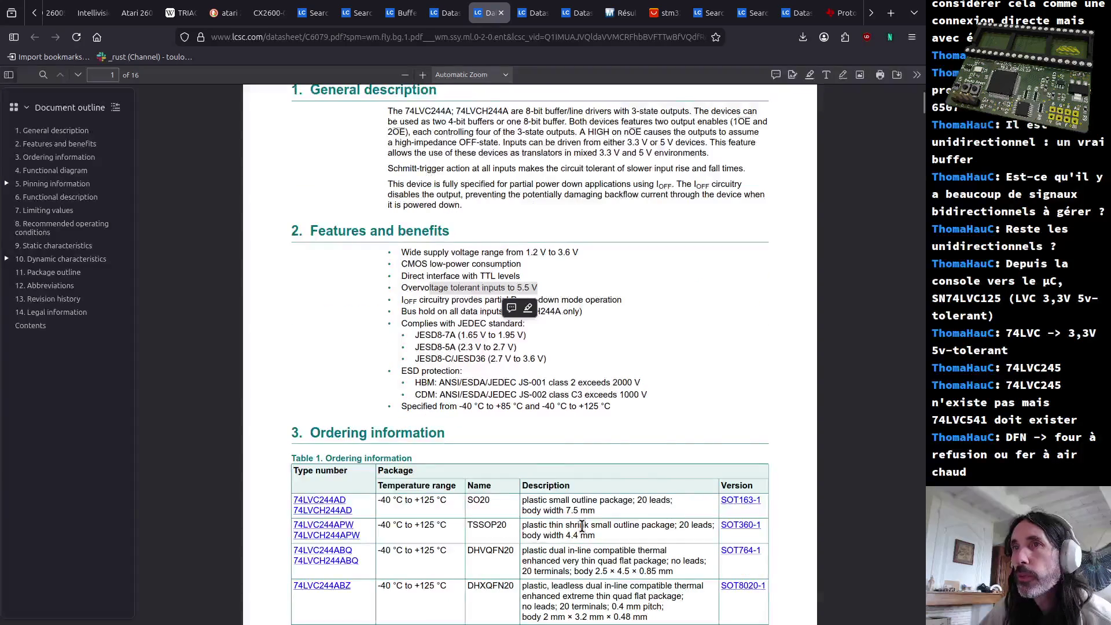
pyautogui.scroll(-3, 583, 534)
pyautogui.scroll(-3, 579, 531)
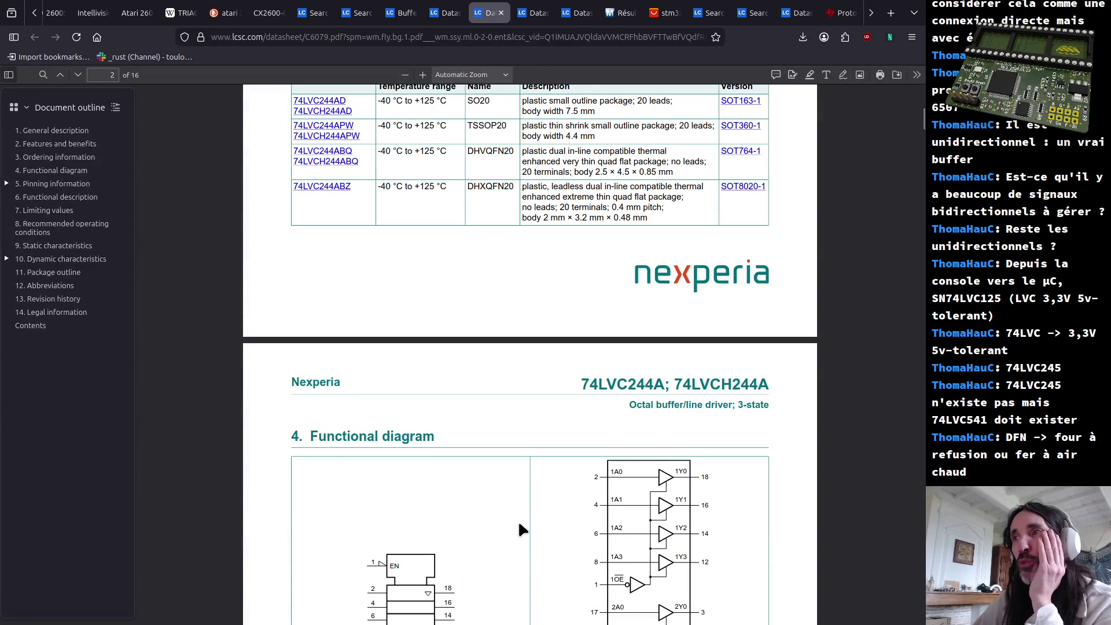
pyautogui.scroll(-2, 528, 530)
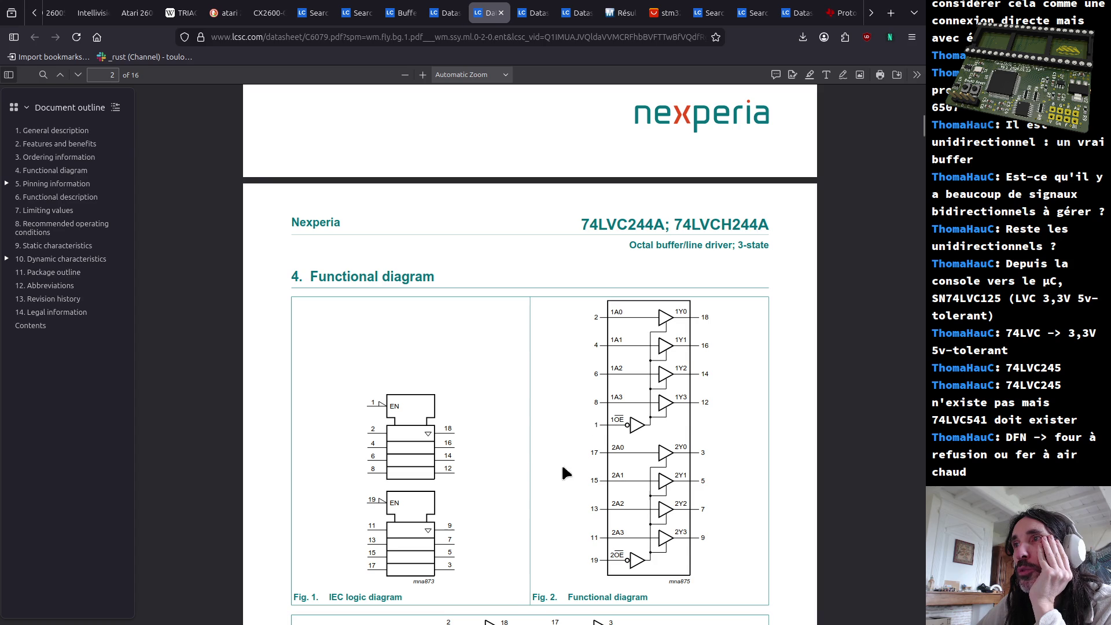
pyautogui.scroll(-2, 640, 439)
pyautogui.scroll(-1, 639, 438)
pyautogui.scroll(-3, 650, 449)
pyautogui.scroll(-3, 653, 458)
pyautogui.scroll(-2, 652, 457)
pyautogui.scroll(-1, 649, 453)
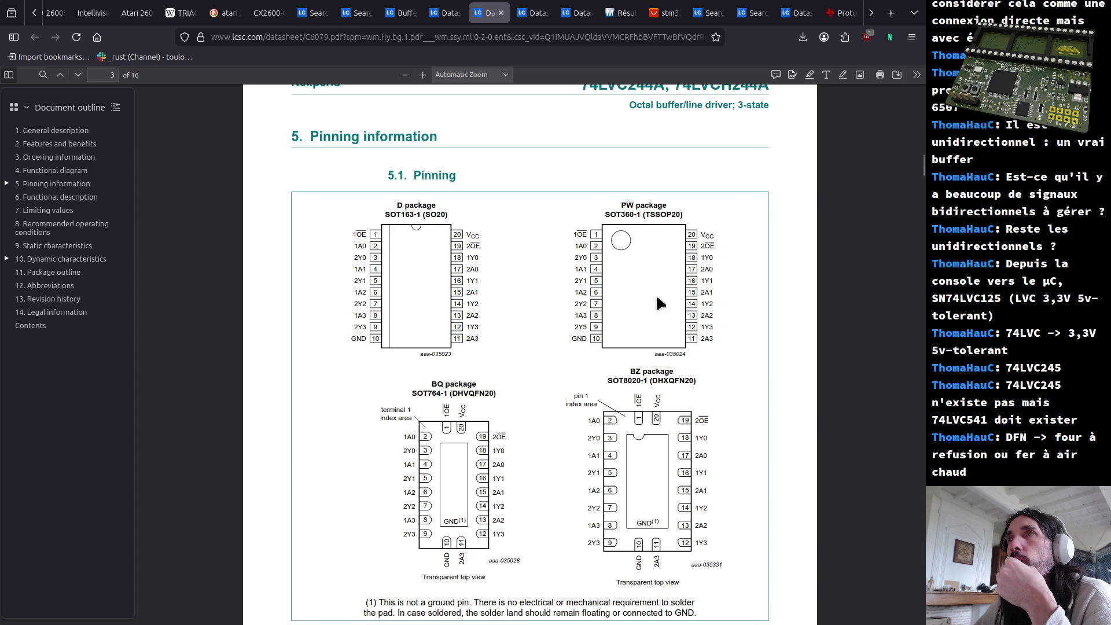
pyautogui.scroll(-1, 606, 323)
pyautogui.scroll(-6, 606, 323)
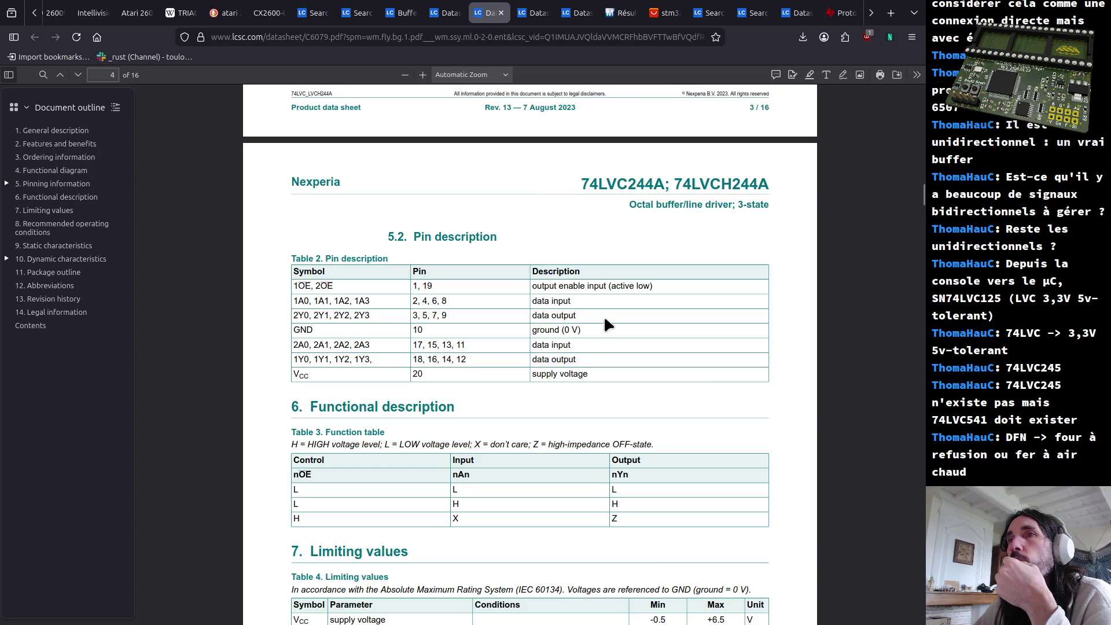
pyautogui.scroll(-2, 606, 323)
pyautogui.scroll(-1, 607, 324)
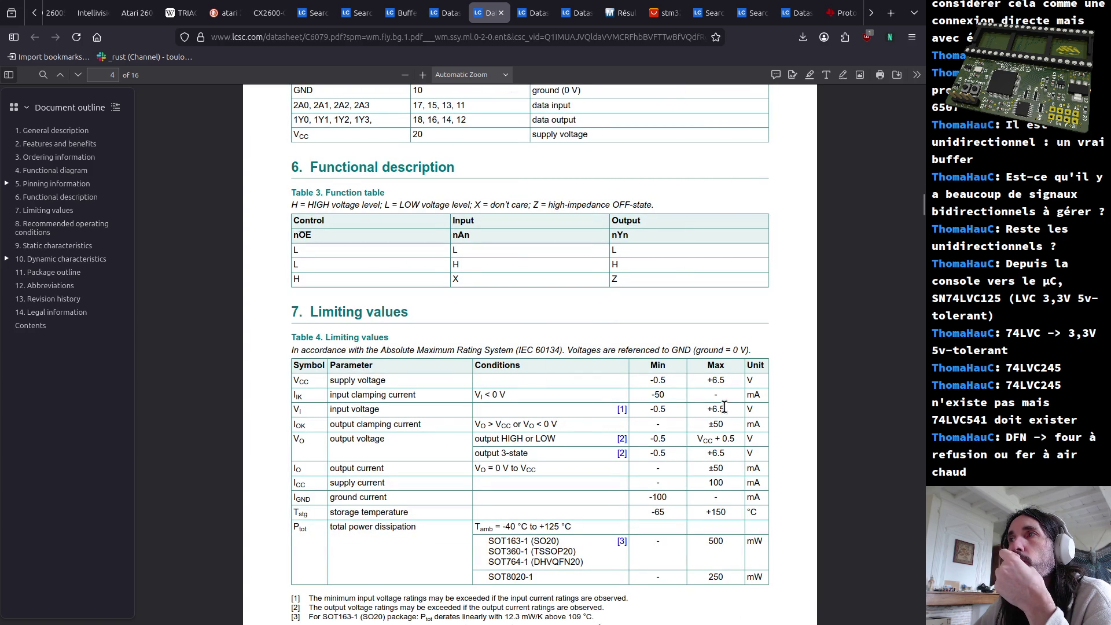
# Mark the +6.5 V maximum input voltage in the limiting values table
pyautogui.moveTo(736, 416); pyautogui.dragTo(736, 417)
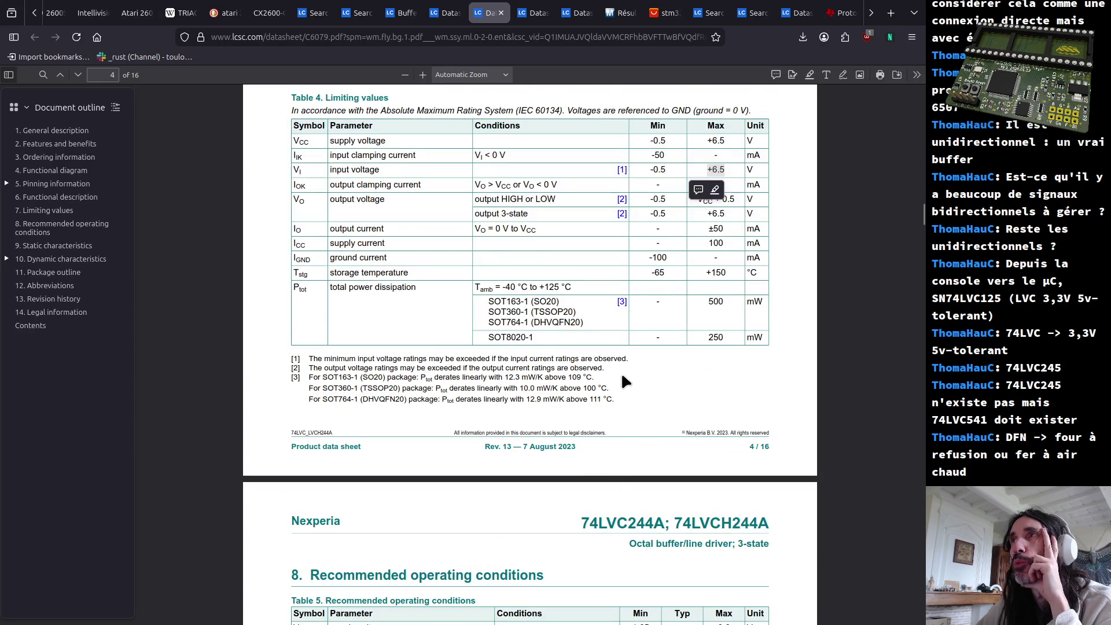
pyautogui.scroll(-5, 618, 371)
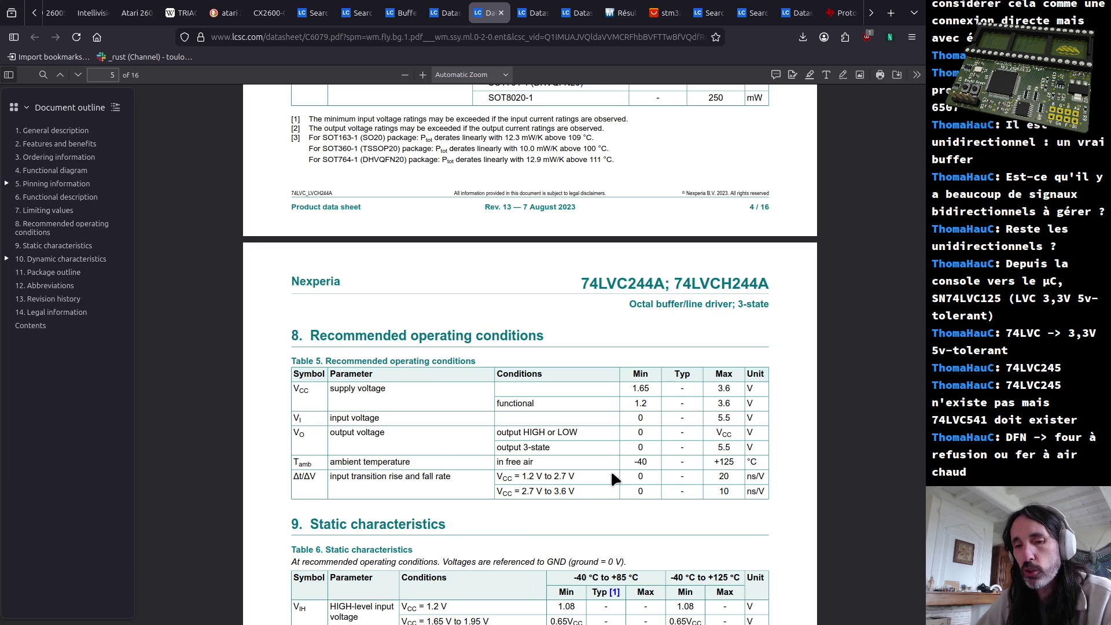
pyautogui.scroll(-3, 628, 476)
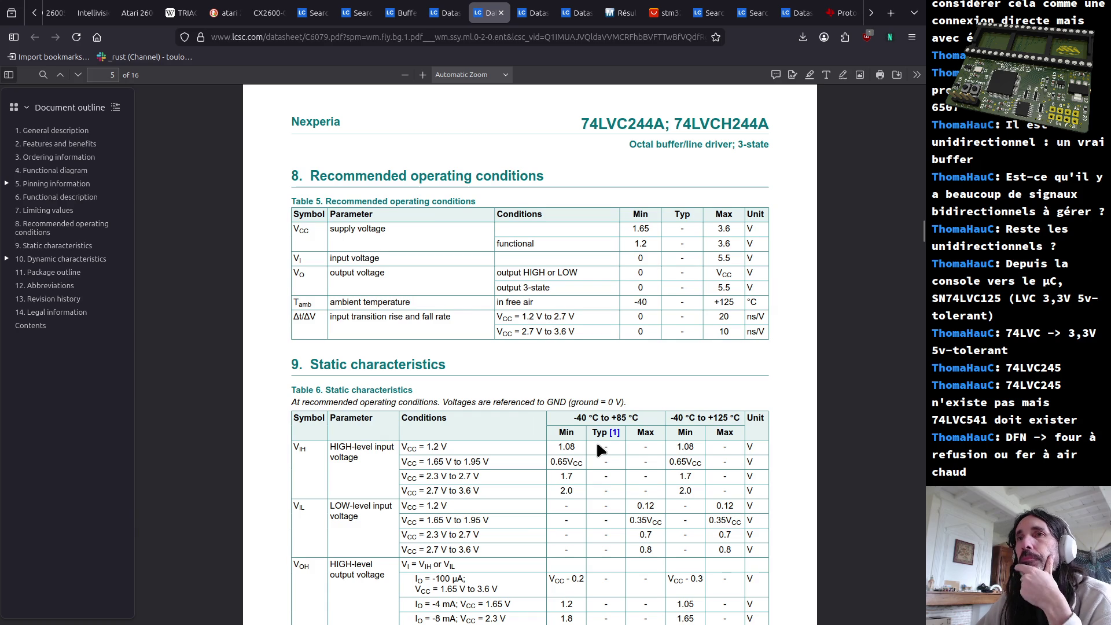
pyautogui.scroll(-2, 589, 445)
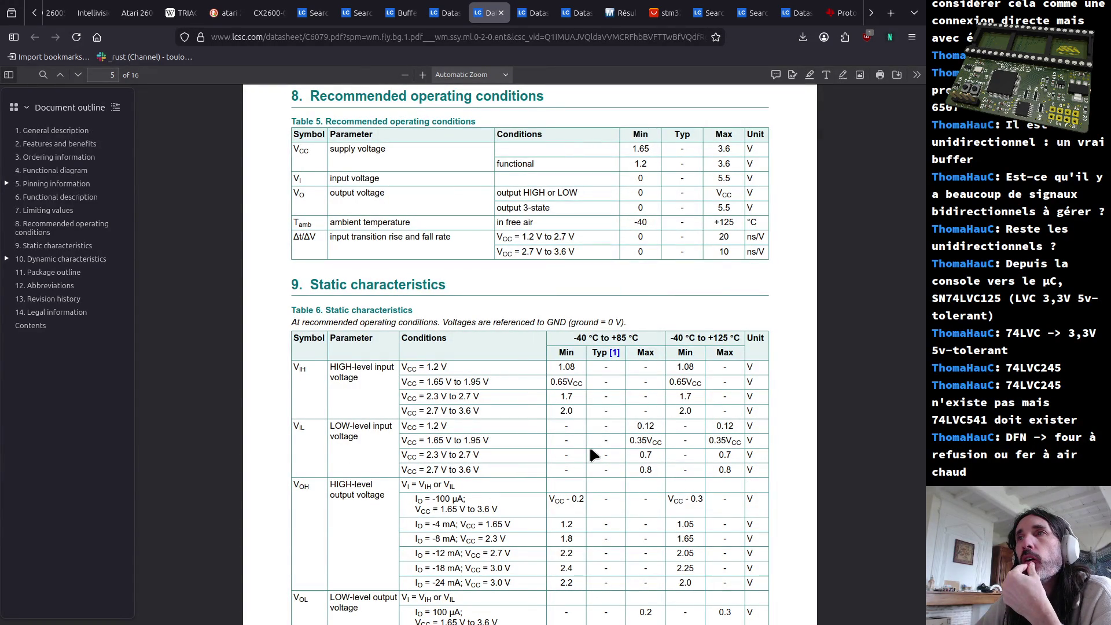
pyautogui.scroll(-5, 590, 453)
pyautogui.scroll(-3, 589, 453)
pyautogui.scroll(-4, 589, 452)
pyautogui.scroll(-8, 590, 449)
pyautogui.scroll(-7, 568, 473)
pyautogui.scroll(-7, 554, 493)
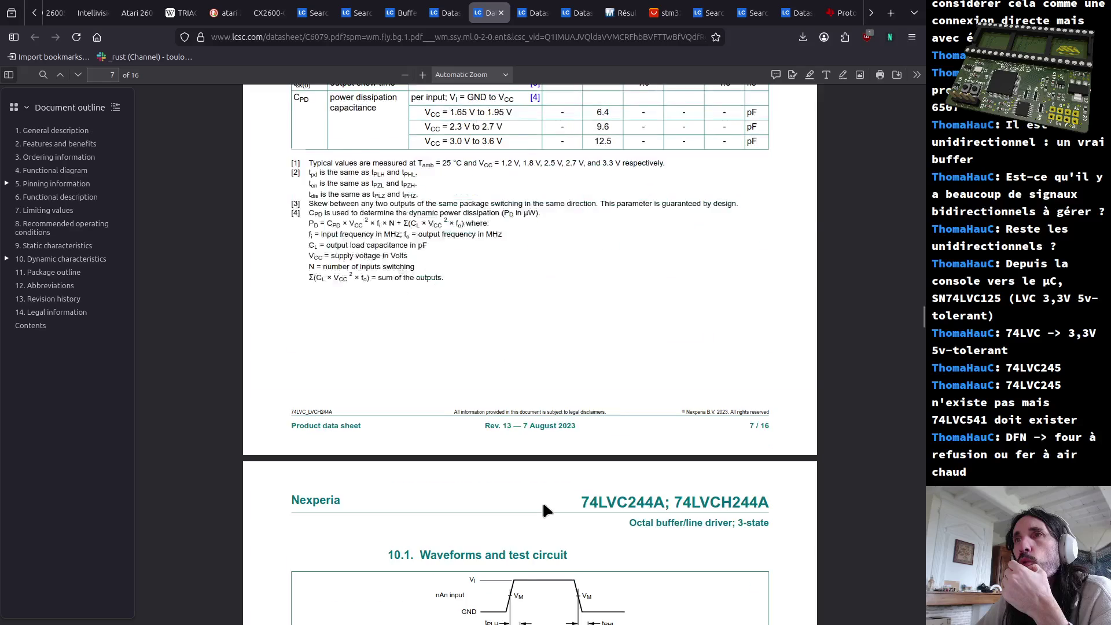
pyautogui.scroll(-6, 542, 505)
pyautogui.scroll(6, 537, 509)
pyautogui.scroll(10, 536, 510)
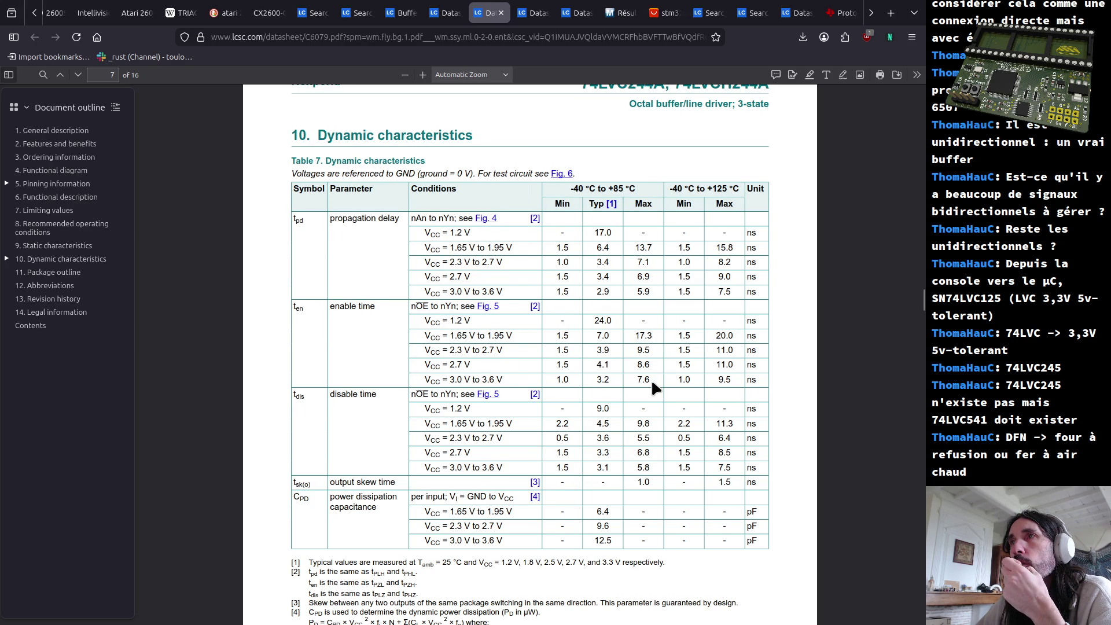
# Mark the 7.6 ns enable time value in the dynamic characteristics table
pyautogui.moveTo(634, 380); pyautogui.dragTo(639, 388)
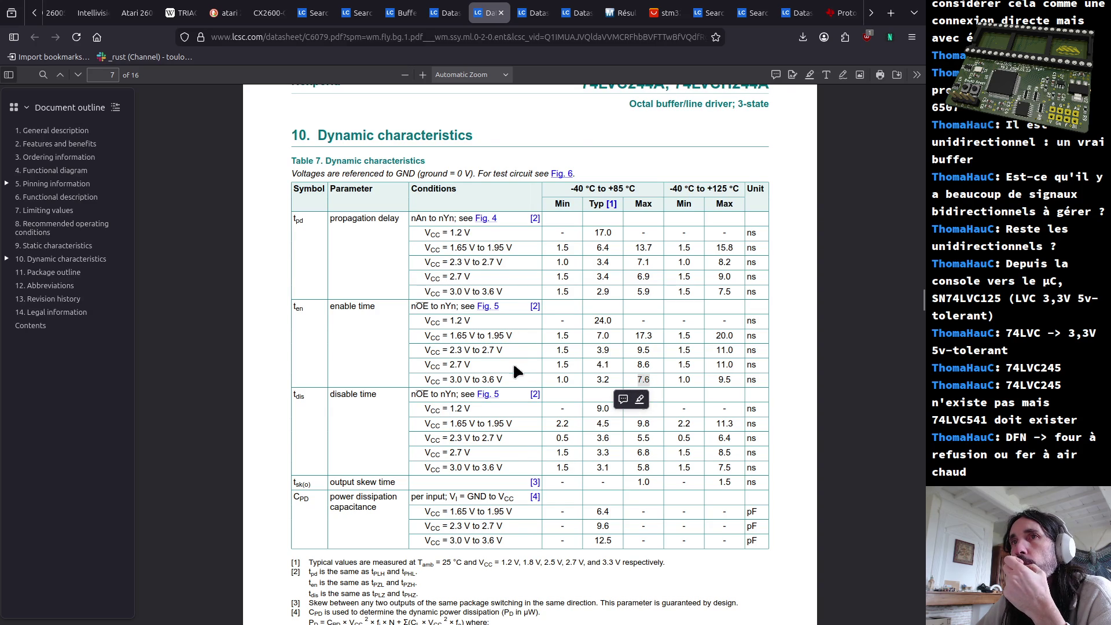
pyautogui.scroll(-5, 515, 416)
pyautogui.scroll(-5, 514, 429)
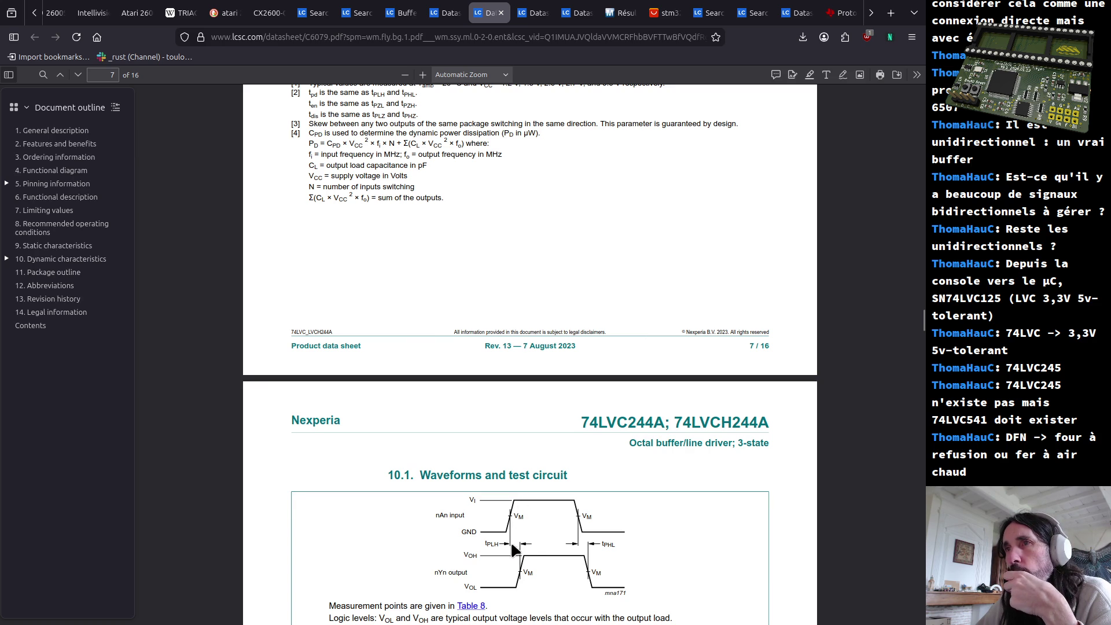
pyautogui.scroll(2, 516, 553)
pyautogui.scroll(5, 512, 538)
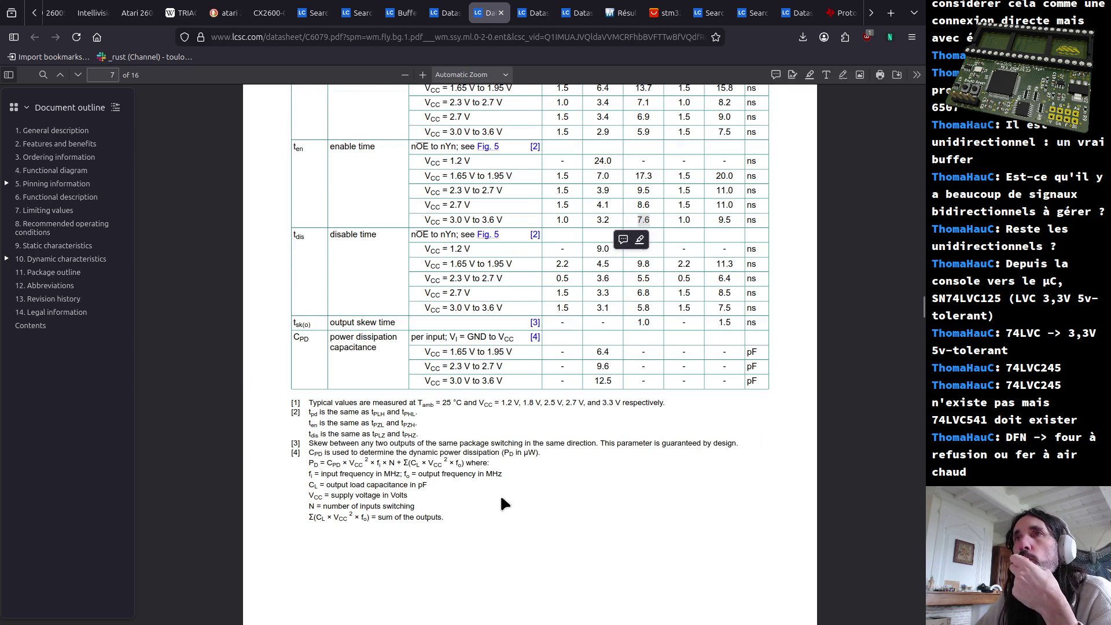
pyautogui.scroll(5, 475, 428)
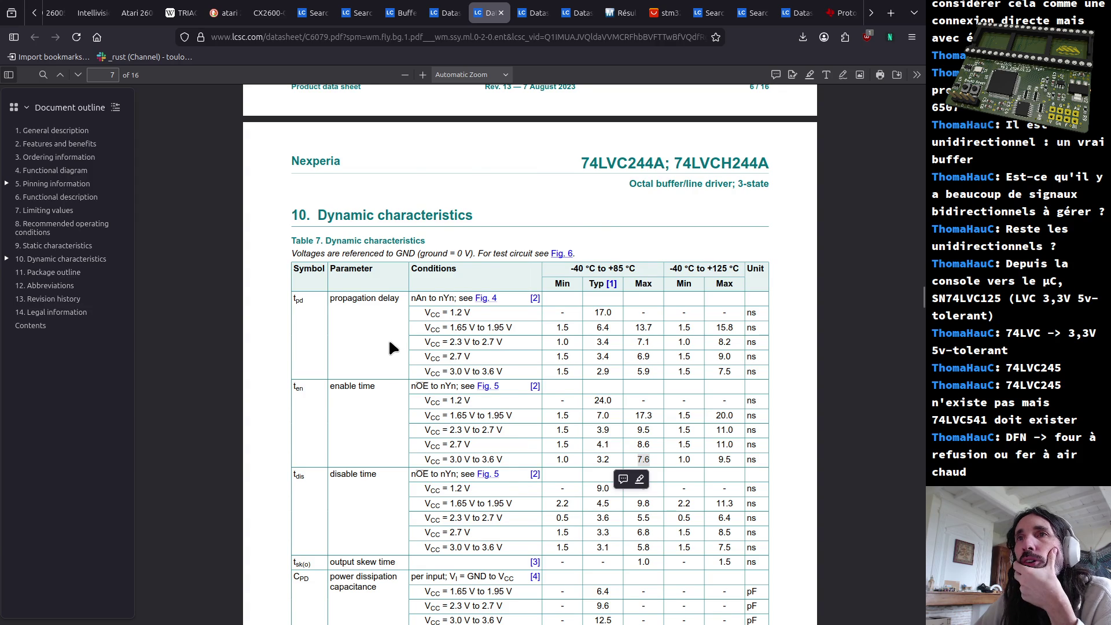
pyautogui.scroll(-2, 388, 338)
pyautogui.scroll(5, 334, 384)
pyautogui.scroll(5, 333, 385)
pyautogui.scroll(5, 334, 384)
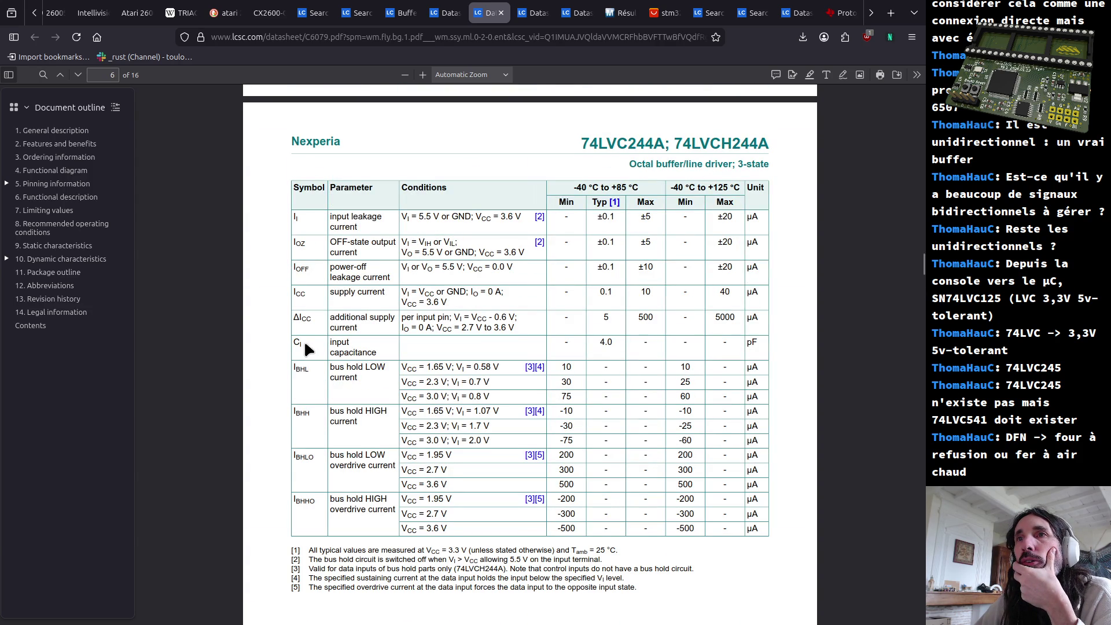
pyautogui.scroll(-5, 303, 341)
pyautogui.scroll(-5, 305, 350)
pyautogui.scroll(-5, 364, 461)
pyautogui.scroll(-5, 366, 471)
pyautogui.scroll(-5, 367, 470)
pyautogui.scroll(3, 366, 471)
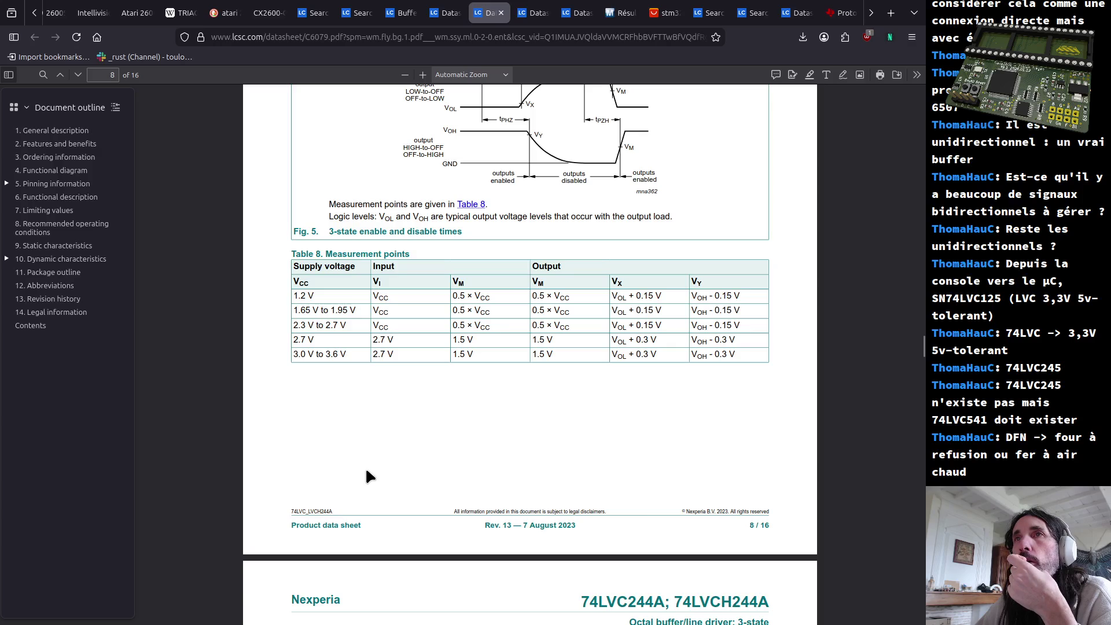
pyautogui.scroll(-3, 366, 471)
pyautogui.scroll(-3, 365, 476)
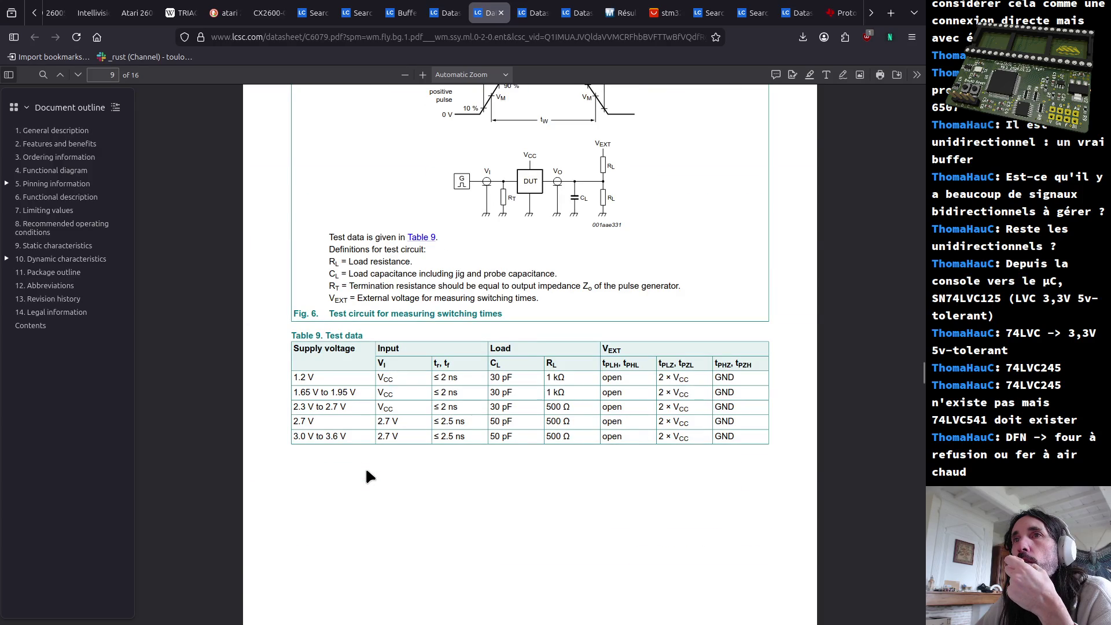
pyautogui.scroll(5, 365, 470)
pyautogui.scroll(3, 374, 467)
pyautogui.scroll(5, 359, 461)
pyautogui.scroll(10, 360, 466)
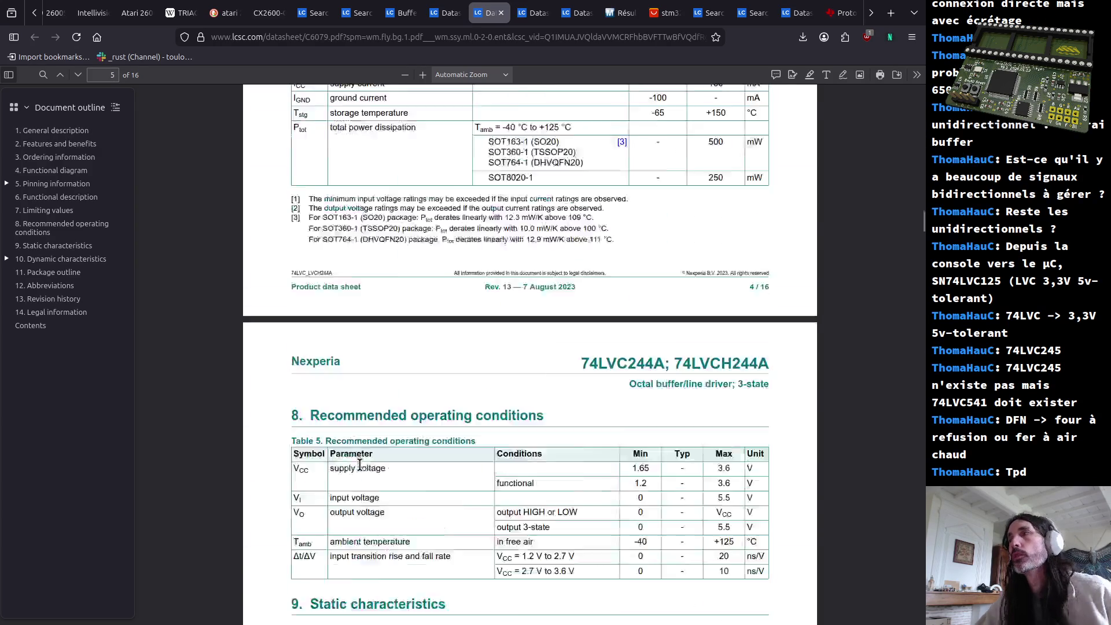
pyautogui.scroll(10, 358, 461)
pyautogui.scroll(15, 359, 461)
pyautogui.scroll(-5, 379, 449)
pyautogui.scroll(-4, 390, 534)
pyautogui.scroll(-8, 397, 530)
pyautogui.scroll(-3, 401, 532)
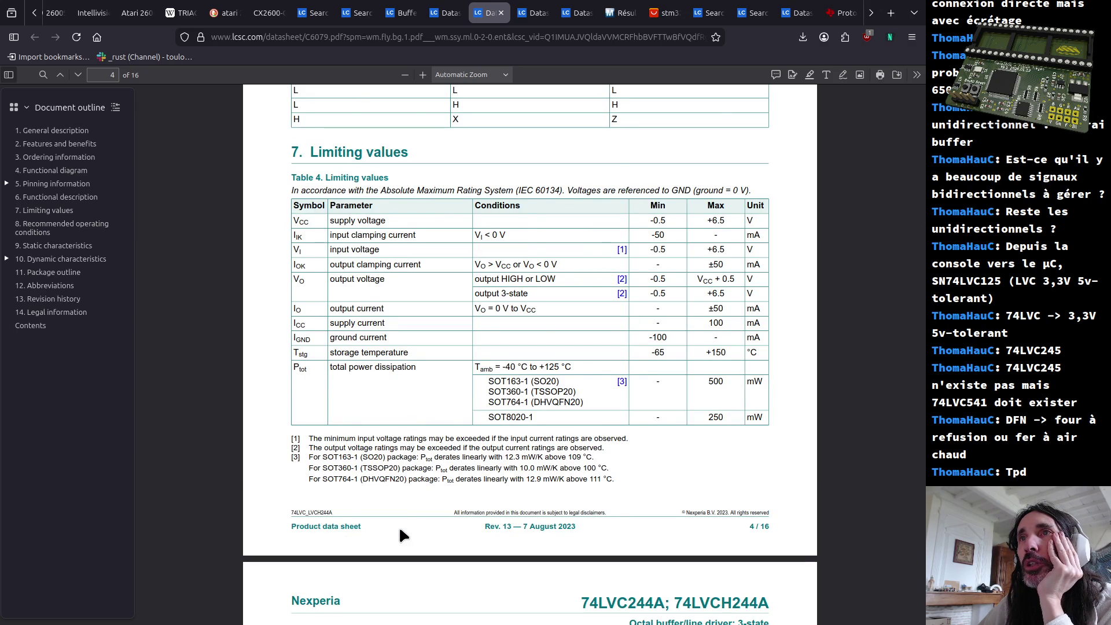
pyautogui.scroll(-4, 400, 534)
pyautogui.scroll(-3, 399, 534)
pyautogui.scroll(-5, 402, 535)
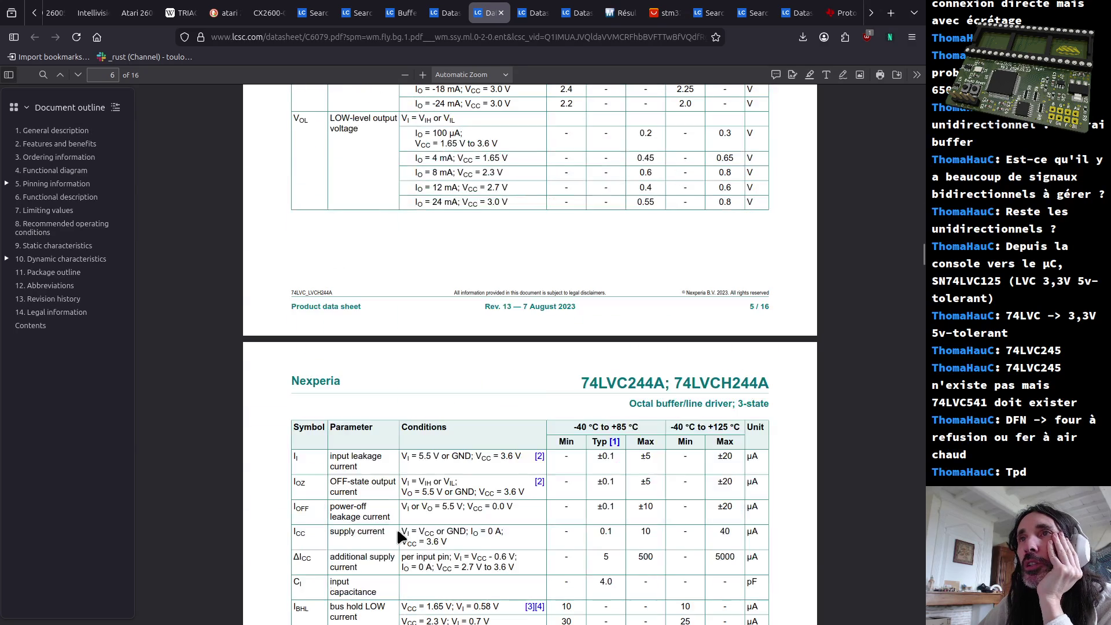
pyautogui.scroll(-3, 400, 537)
pyautogui.scroll(-4, 400, 537)
pyautogui.scroll(5, 397, 531)
pyautogui.scroll(6, 397, 530)
pyautogui.scroll(6, 382, 538)
pyautogui.scroll(3, 390, 541)
pyautogui.scroll(5, 391, 540)
pyautogui.scroll(5, 390, 540)
pyautogui.scroll(-12, 391, 542)
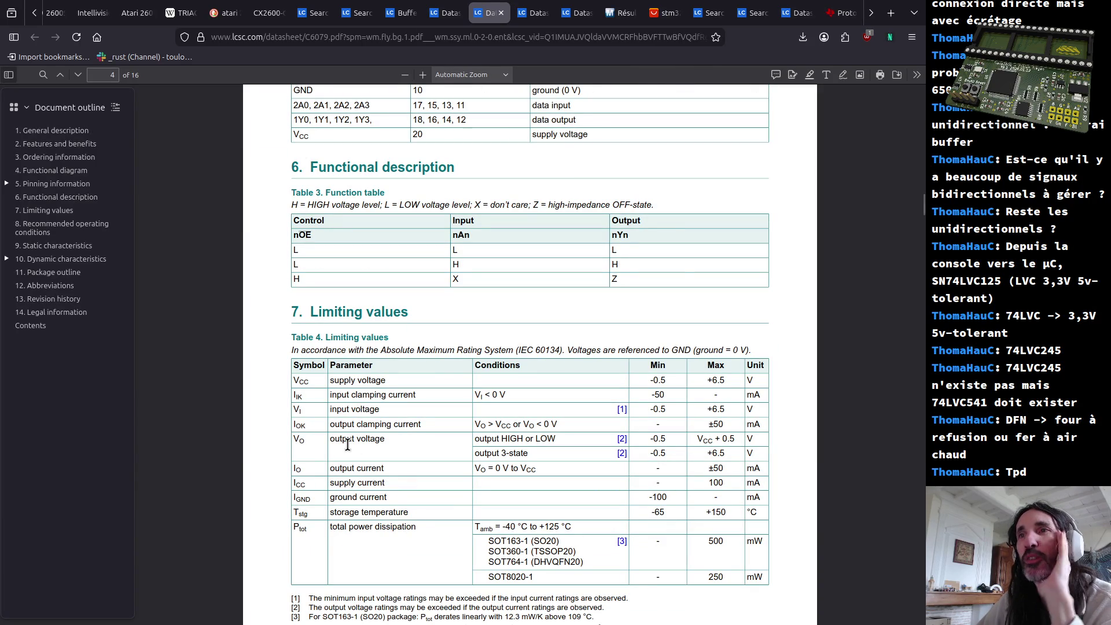
pyautogui.scroll(-1, 346, 445)
pyautogui.scroll(-1, 346, 445)
pyautogui.scroll(-2, 349, 447)
pyautogui.scroll(1, 348, 447)
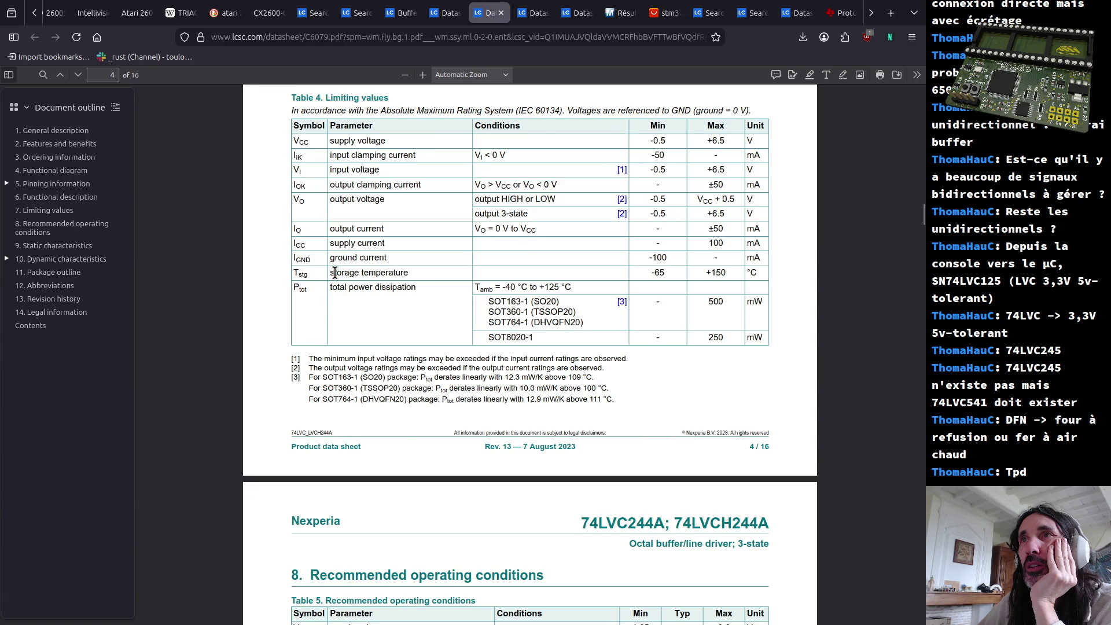
pyautogui.scroll(-5, 357, 430)
pyautogui.scroll(-3, 357, 430)
pyautogui.scroll(-5, 357, 429)
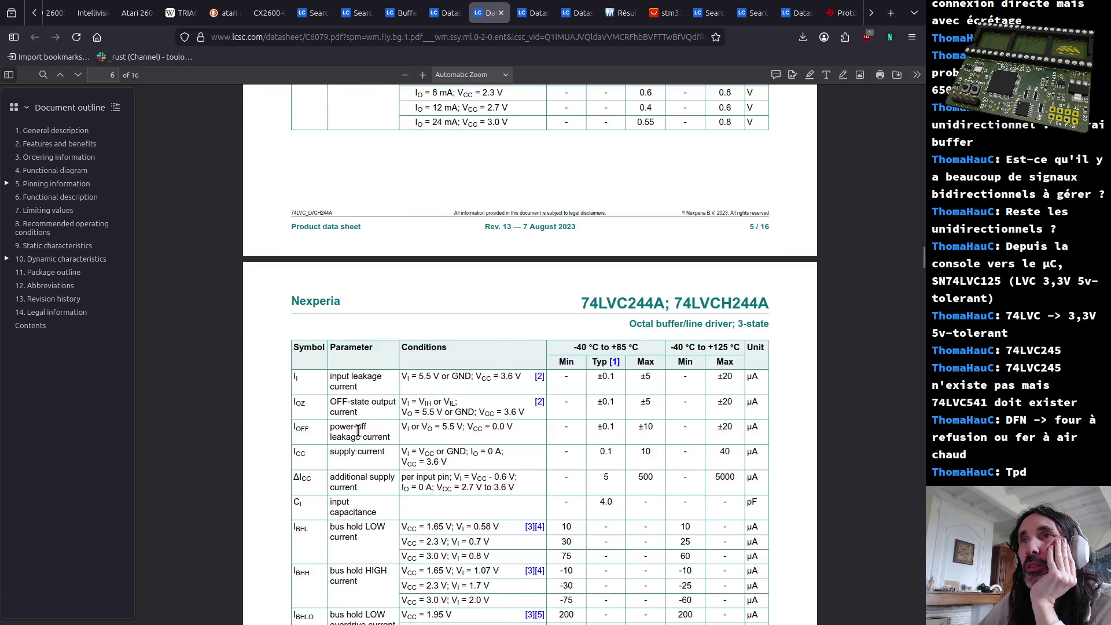
pyautogui.scroll(-3, 357, 430)
pyautogui.scroll(-5, 357, 430)
pyautogui.scroll(-3, 356, 428)
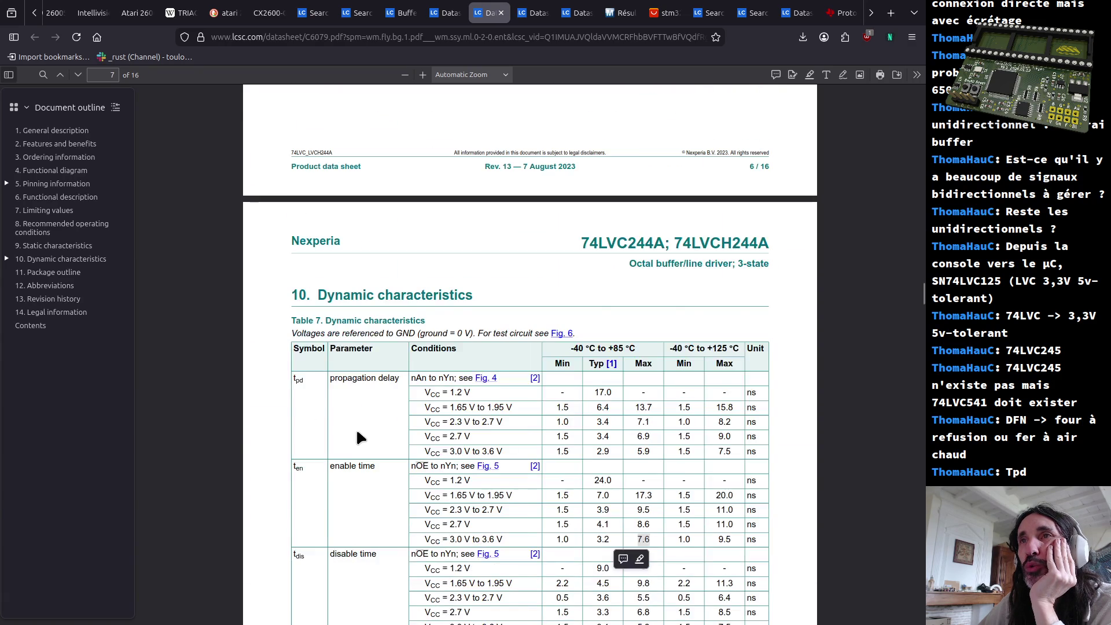
pyautogui.scroll(-1, 356, 428)
pyautogui.scroll(-1, 350, 340)
# Highlight the propagation delay row and its maximum figures from 15.8 down to 7.5 ns
pyautogui.moveTo(332, 217); pyautogui.dragTo(396, 218)
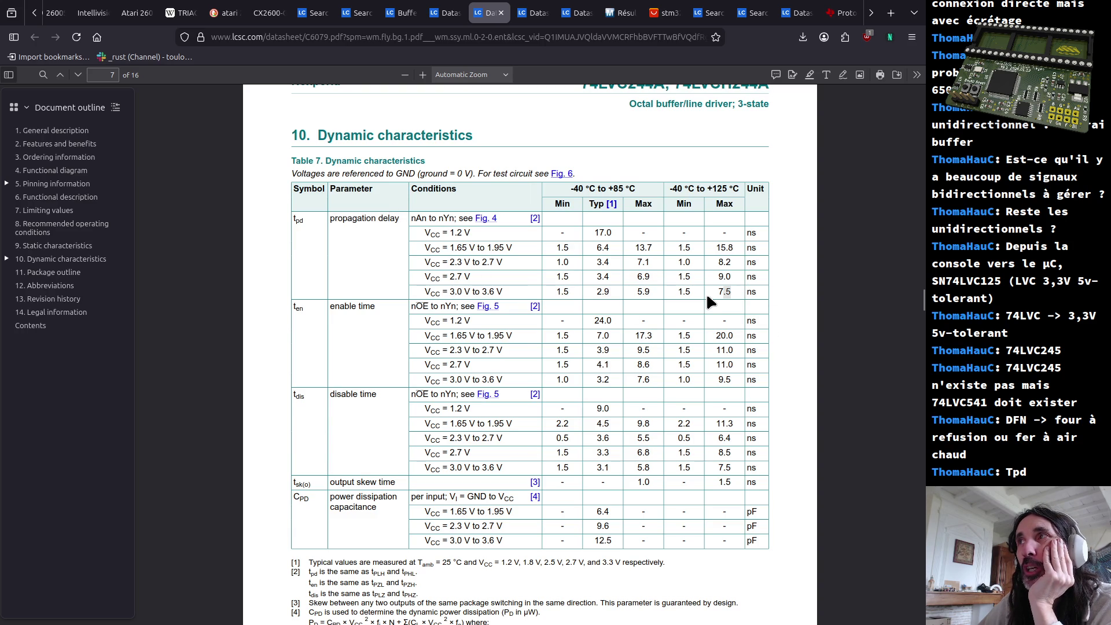
pyautogui.moveTo(708, 292); pyautogui.dragTo(731, 293)
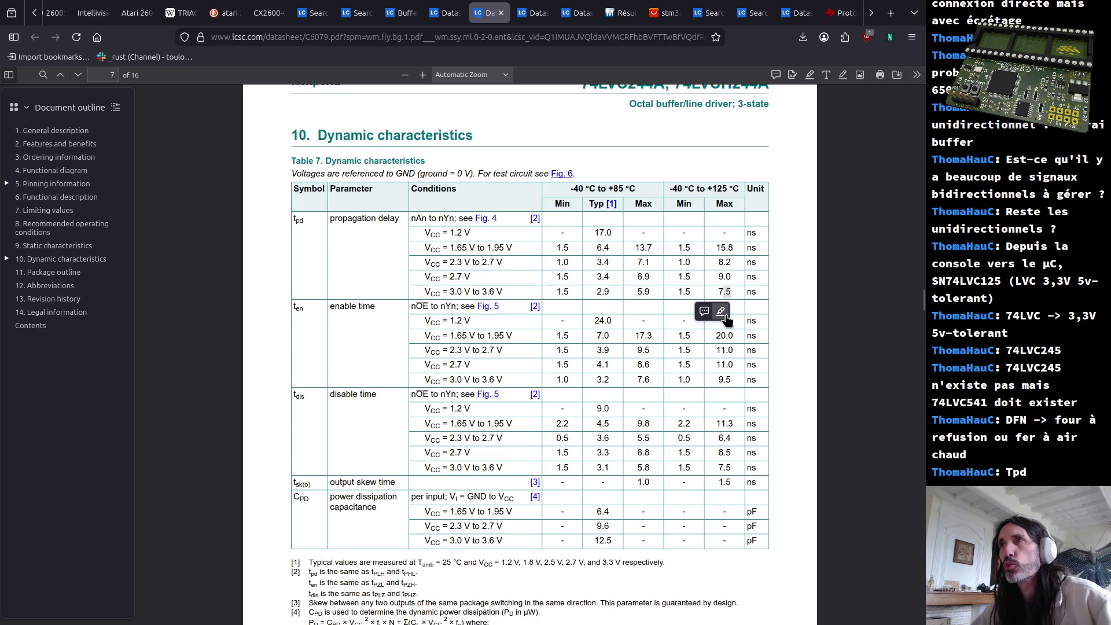
pyautogui.moveTo(735, 293); pyautogui.dragTo(725, 291)
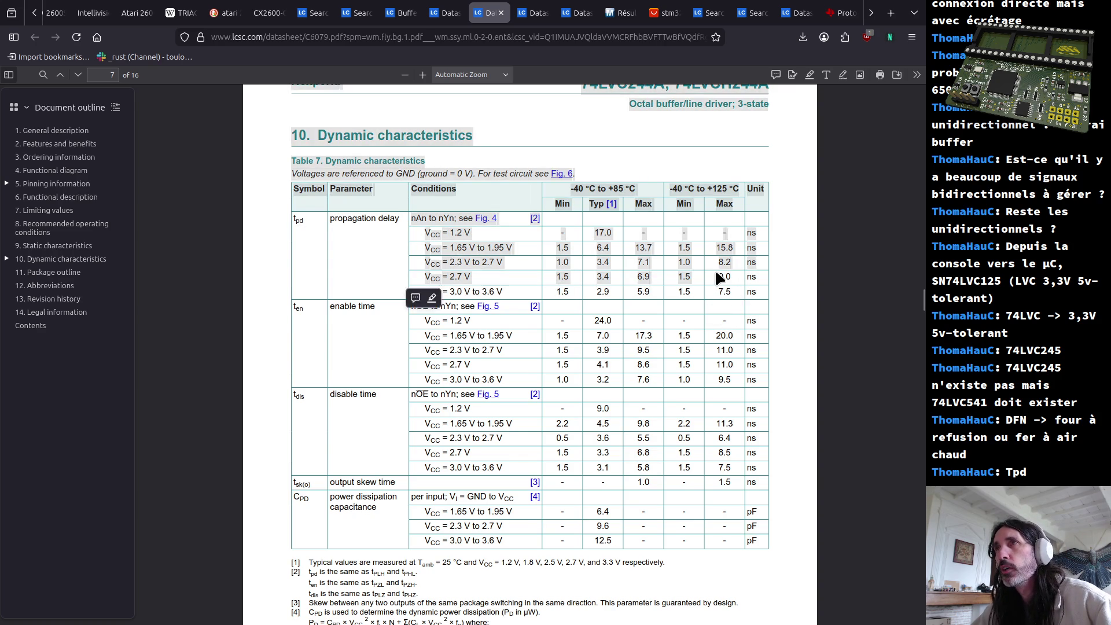
pyautogui.moveTo(720, 248); pyautogui.dragTo(732, 298)
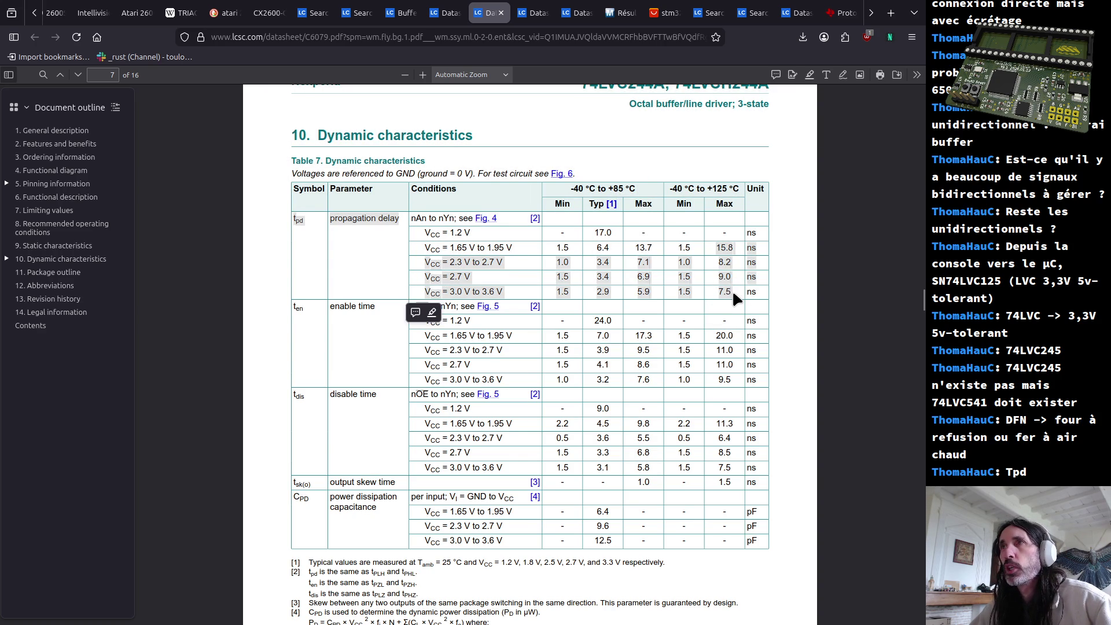
pyautogui.moveTo(732, 292)
pyautogui.mouseDown()
pyautogui.moveTo(717, 296)
pyautogui.moveTo(736, 296)
pyautogui.mouseUp()
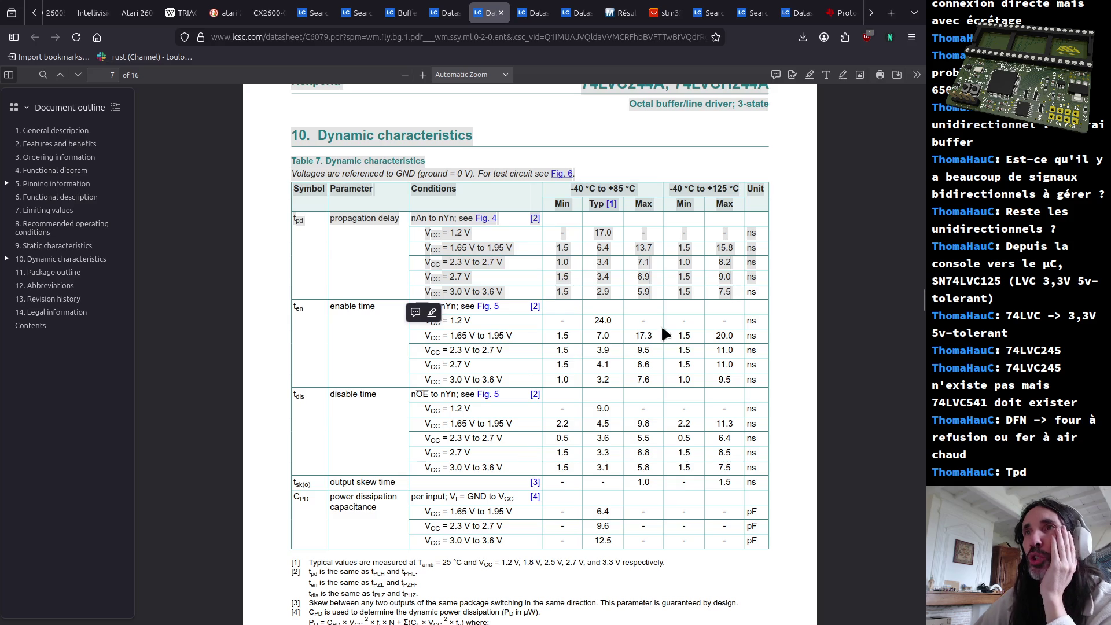
pyautogui.click(732, 293)
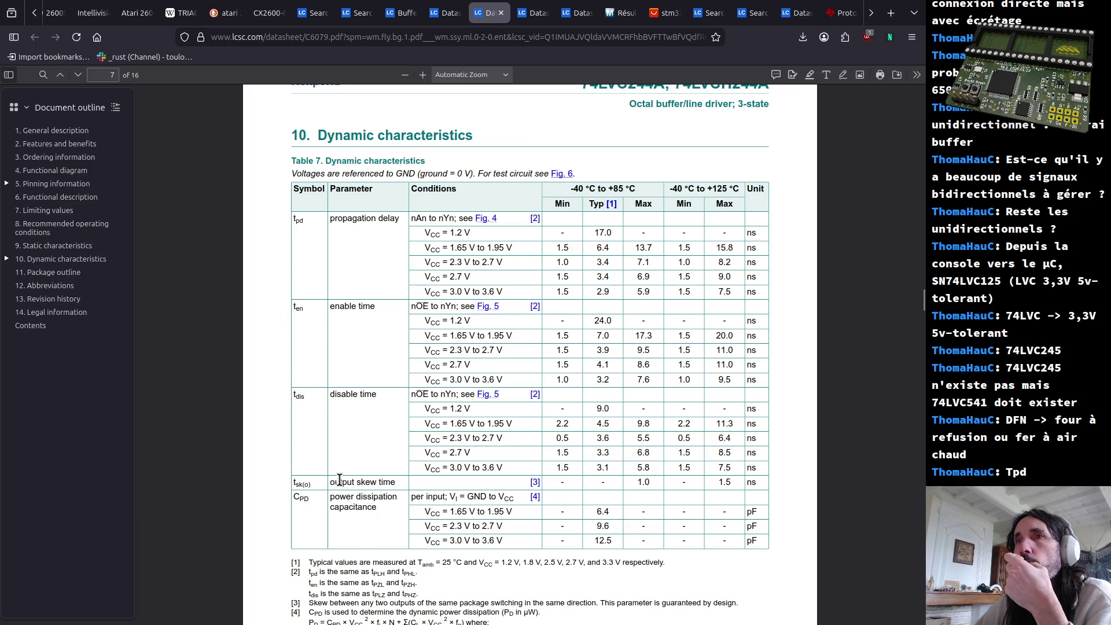
# Highlight the output skew parameter, then clear the marking
pyautogui.moveTo(331, 482); pyautogui.dragTo(378, 483)
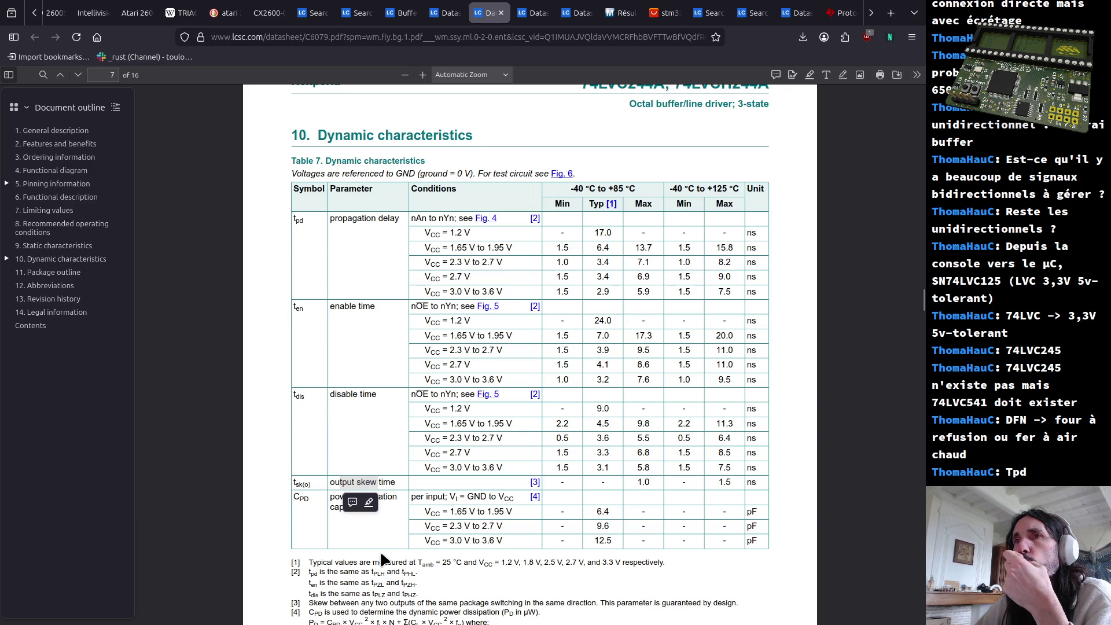
pyautogui.click(374, 529)
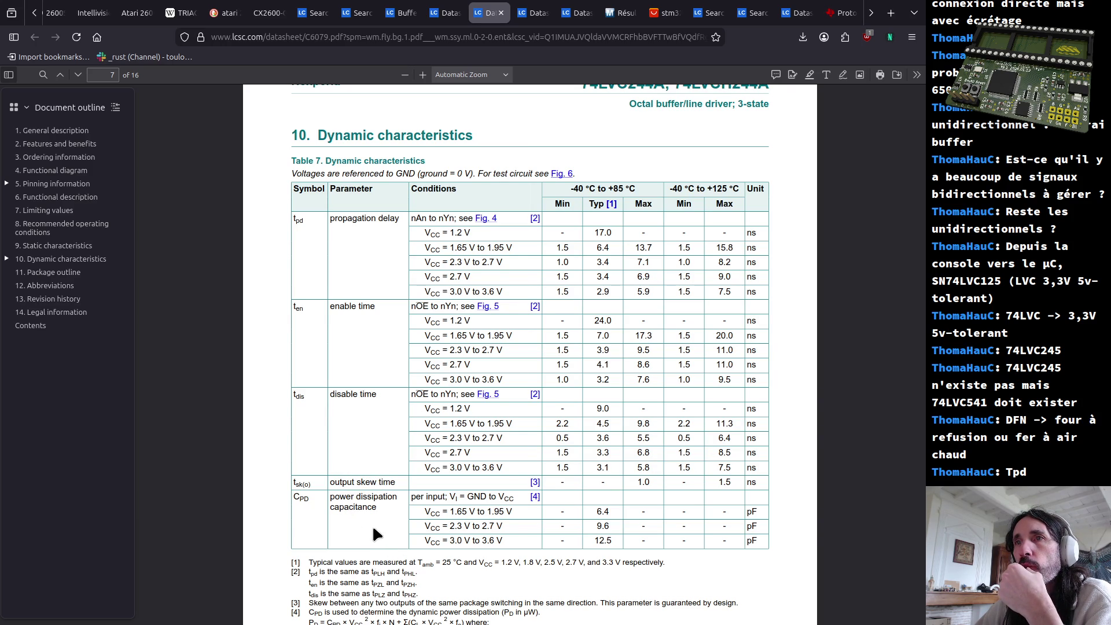
pyautogui.scroll(-5, 373, 528)
pyautogui.scroll(-5, 374, 528)
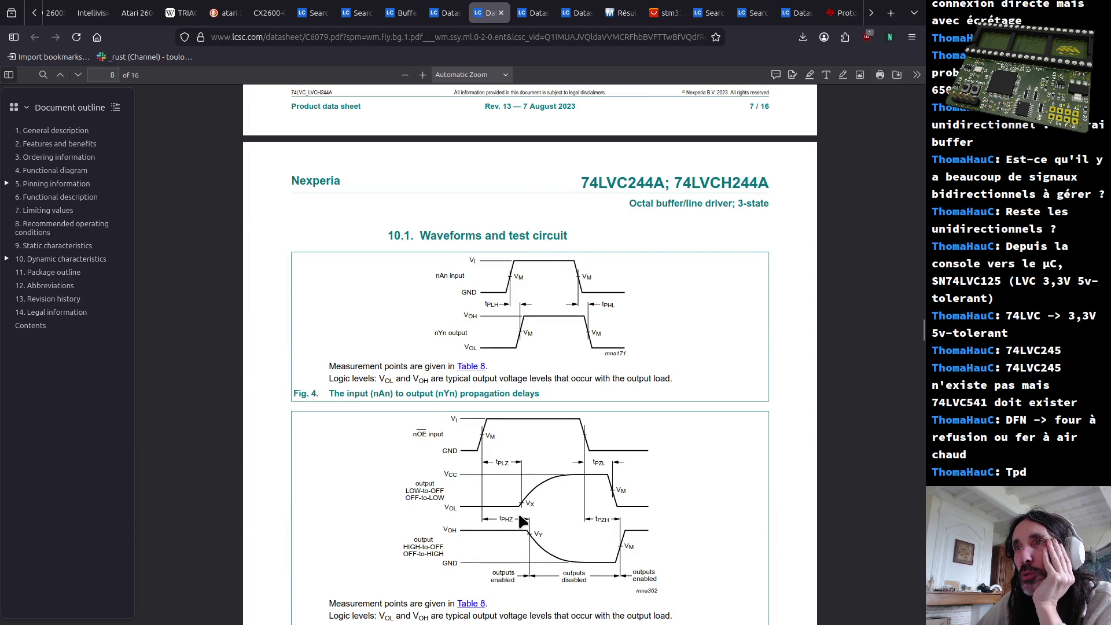
pyautogui.scroll(-4, 519, 518)
pyautogui.scroll(-4, 519, 517)
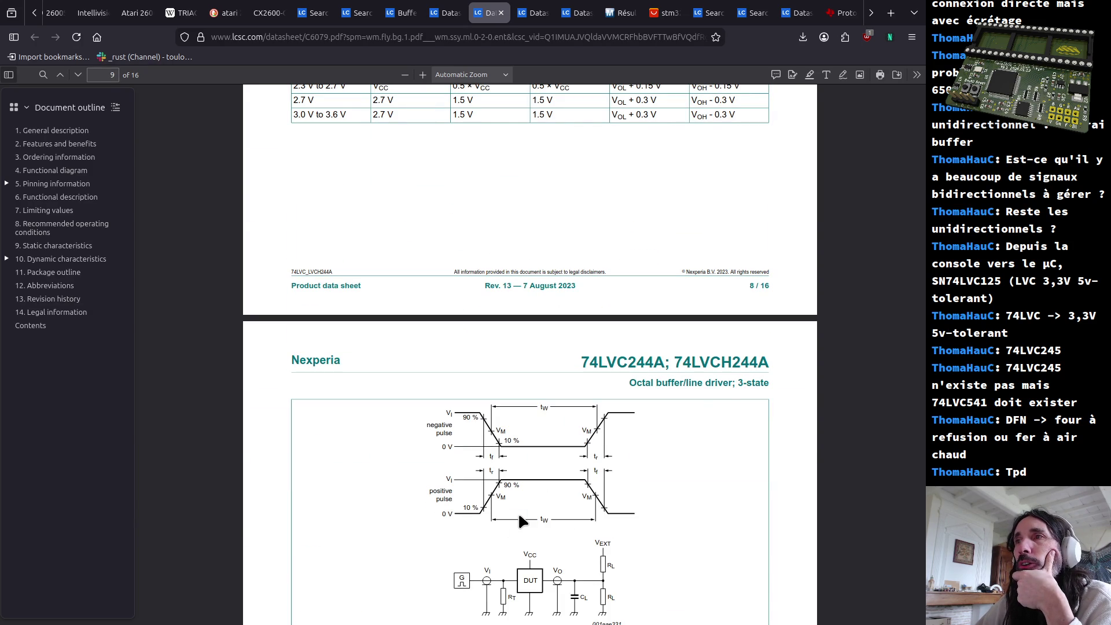
pyautogui.scroll(-5, 519, 514)
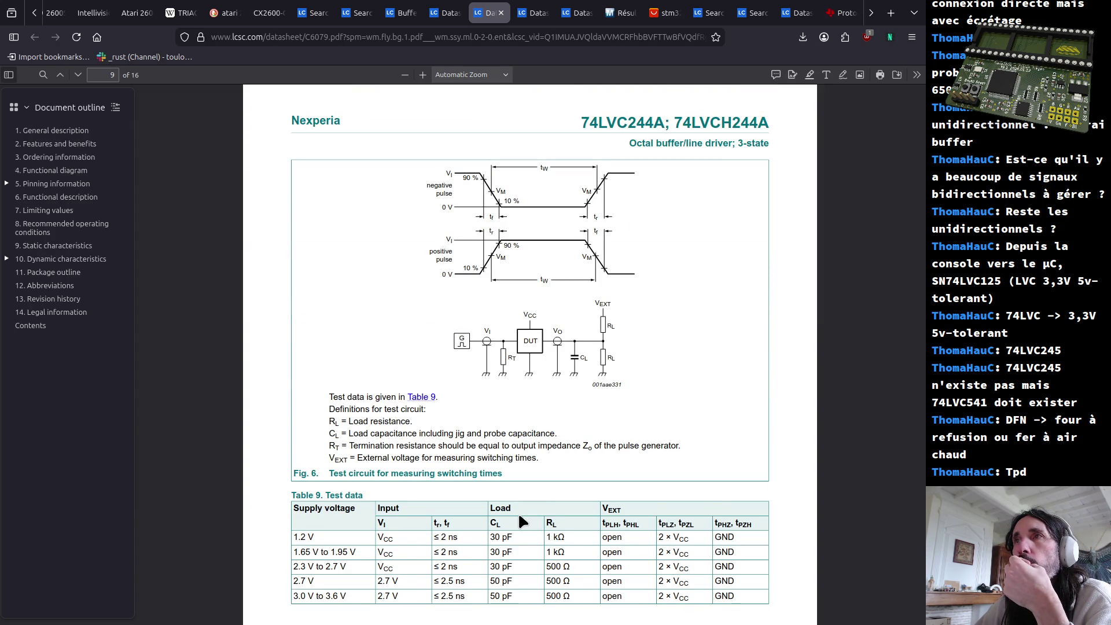
pyautogui.scroll(5, 520, 515)
pyautogui.scroll(5, 519, 514)
pyautogui.scroll(5, 522, 513)
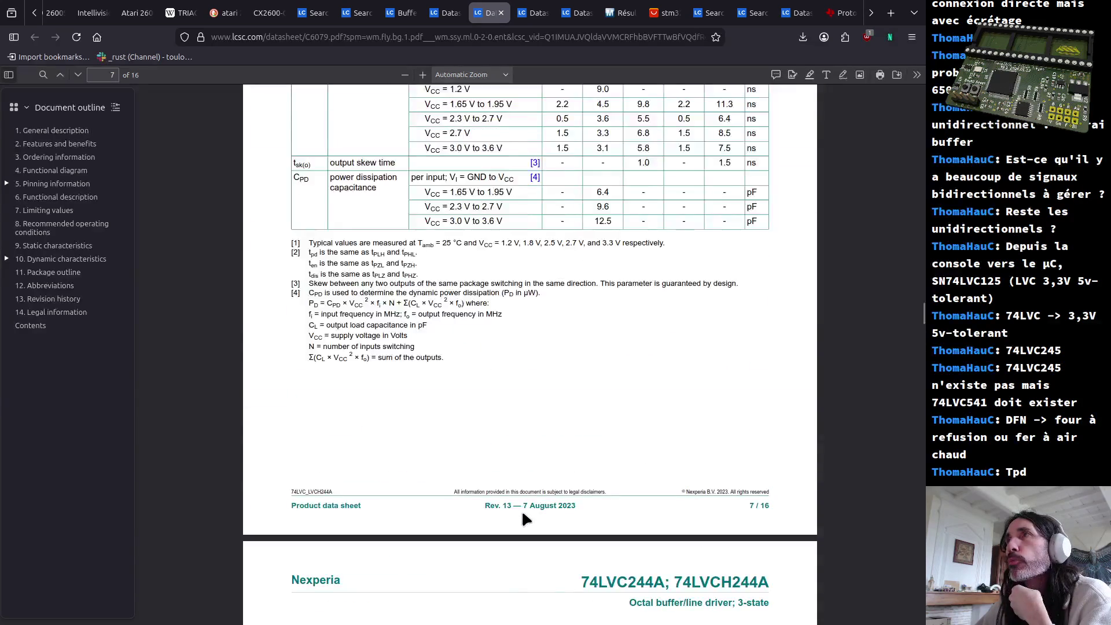
pyautogui.scroll(5, 521, 513)
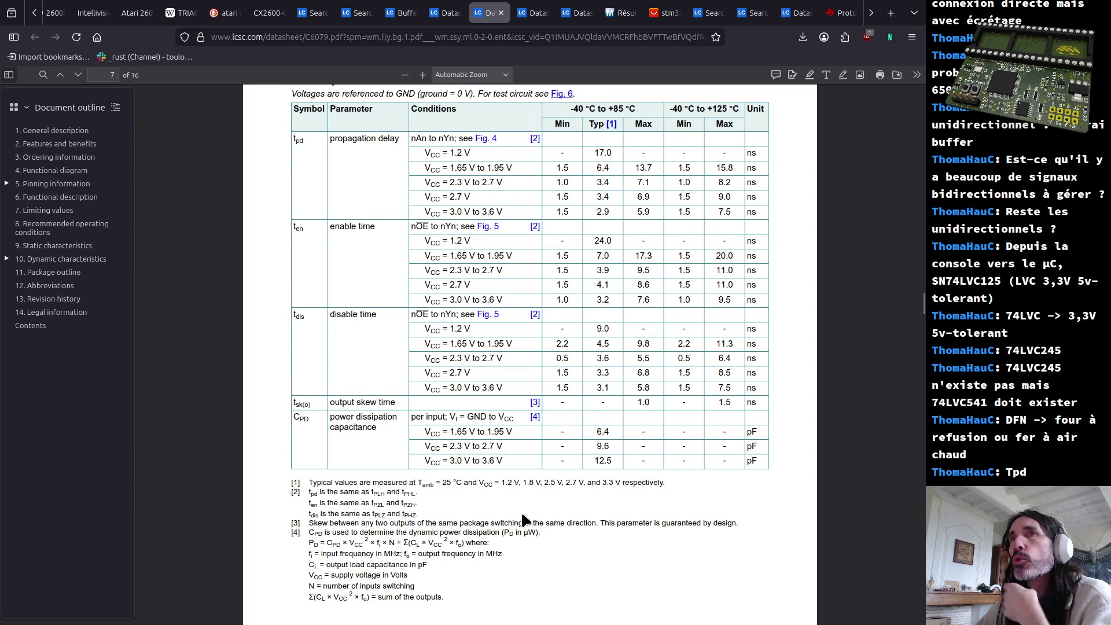
pyautogui.scroll(-5, 523, 519)
pyautogui.scroll(-5, 521, 522)
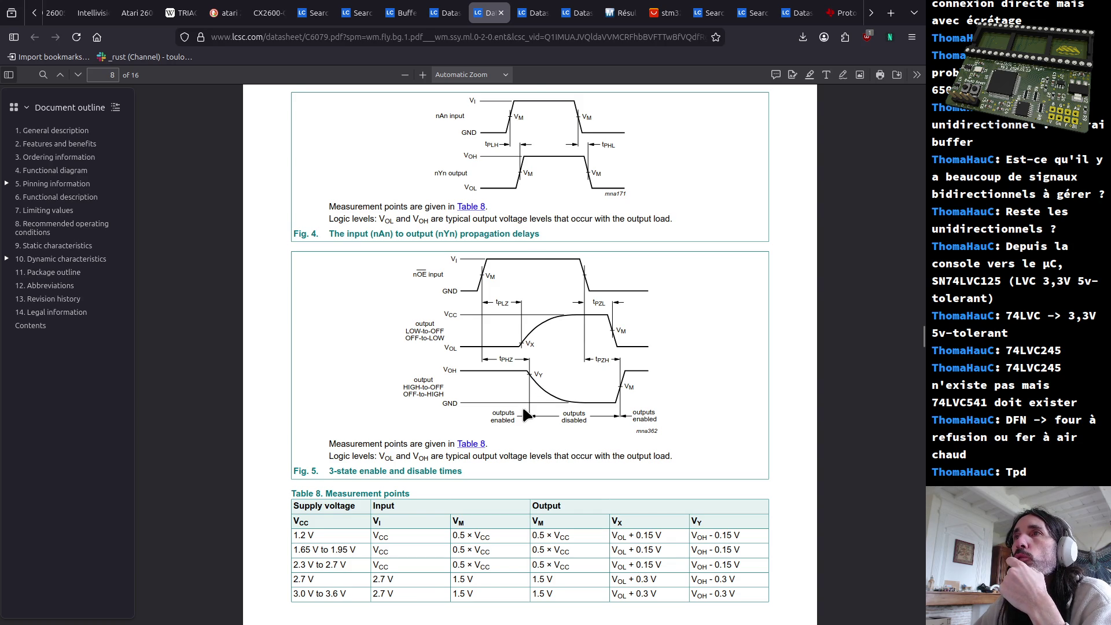
pyautogui.scroll(-5, 522, 405)
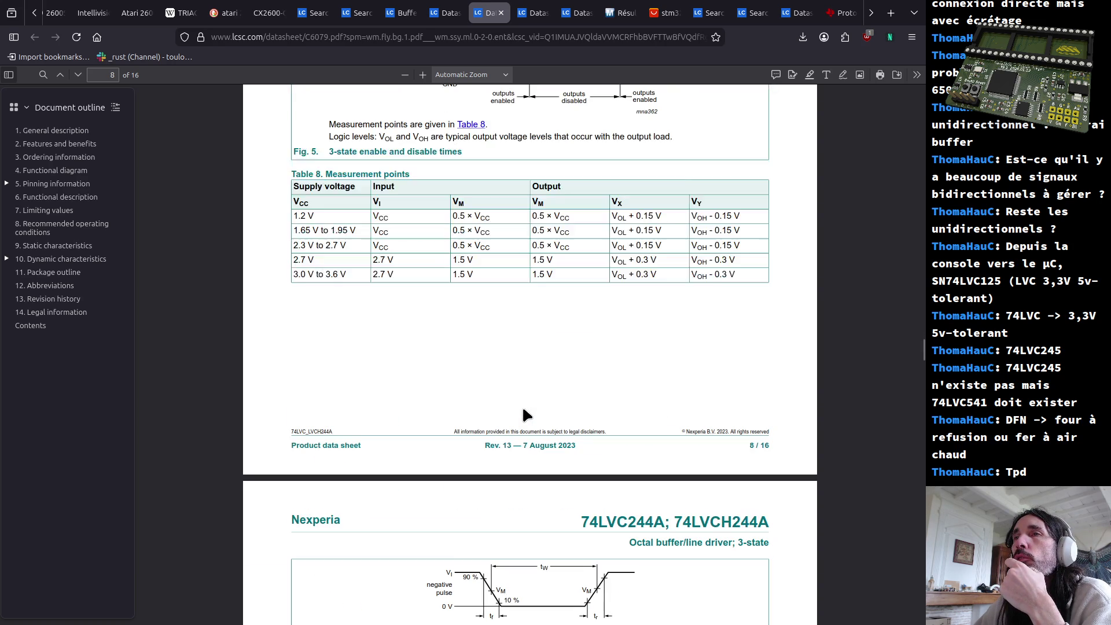
pyautogui.scroll(-5, 522, 405)
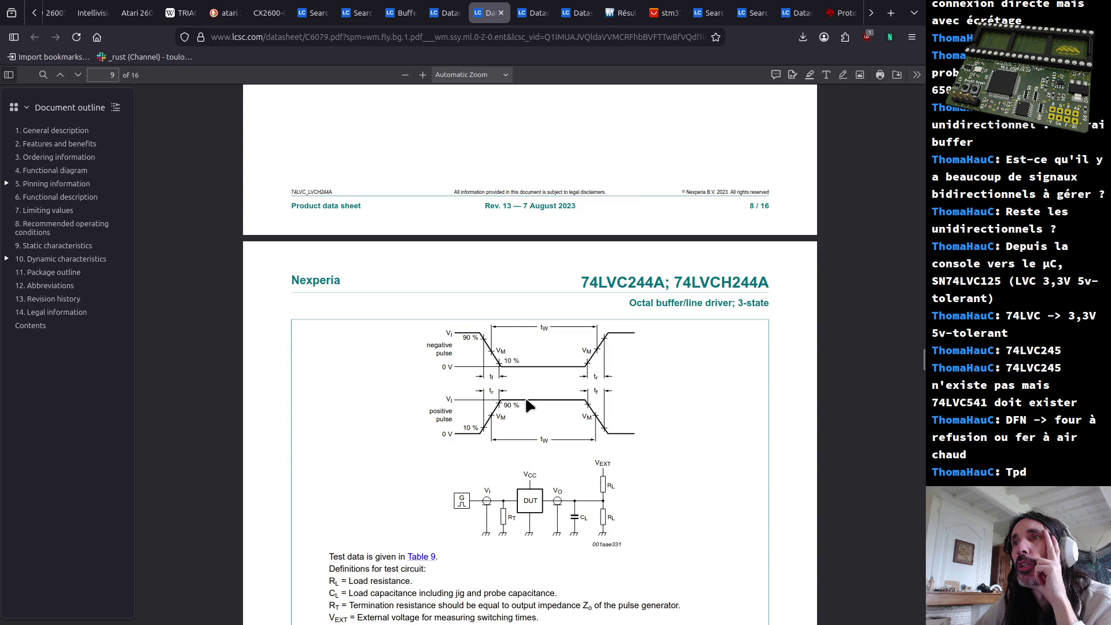
pyautogui.scroll(-5, 525, 405)
pyautogui.scroll(-5, 525, 405)
pyautogui.scroll(-2, 525, 406)
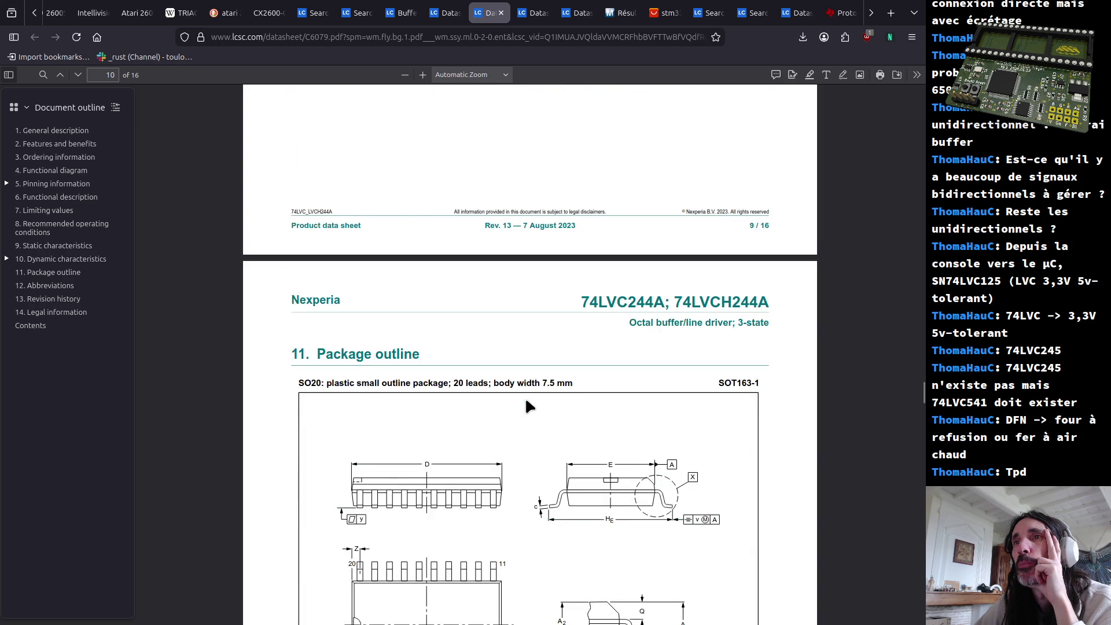
pyautogui.scroll(-2, 526, 401)
pyautogui.scroll(-5, 526, 401)
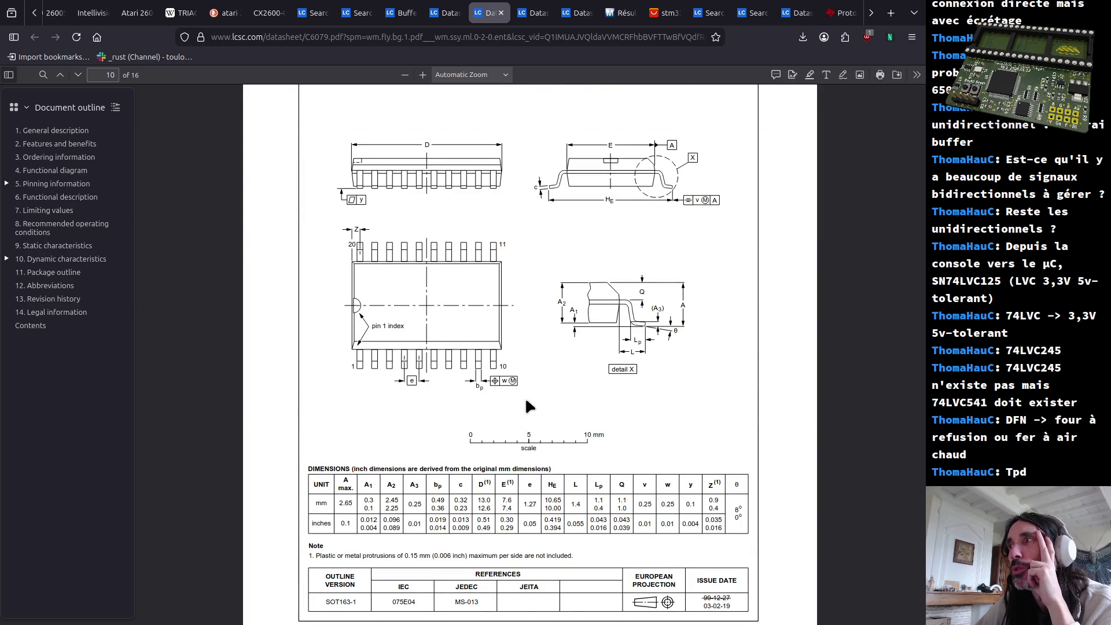
pyautogui.scroll(6, 525, 406)
pyautogui.scroll(-4, 525, 405)
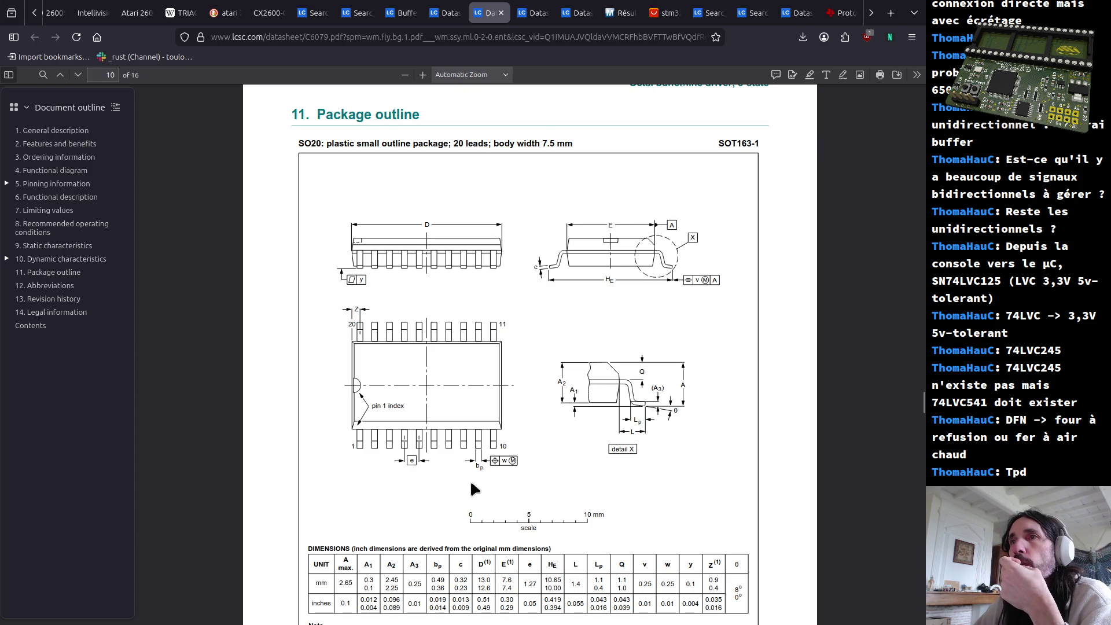
pyautogui.scroll(-2, 461, 533)
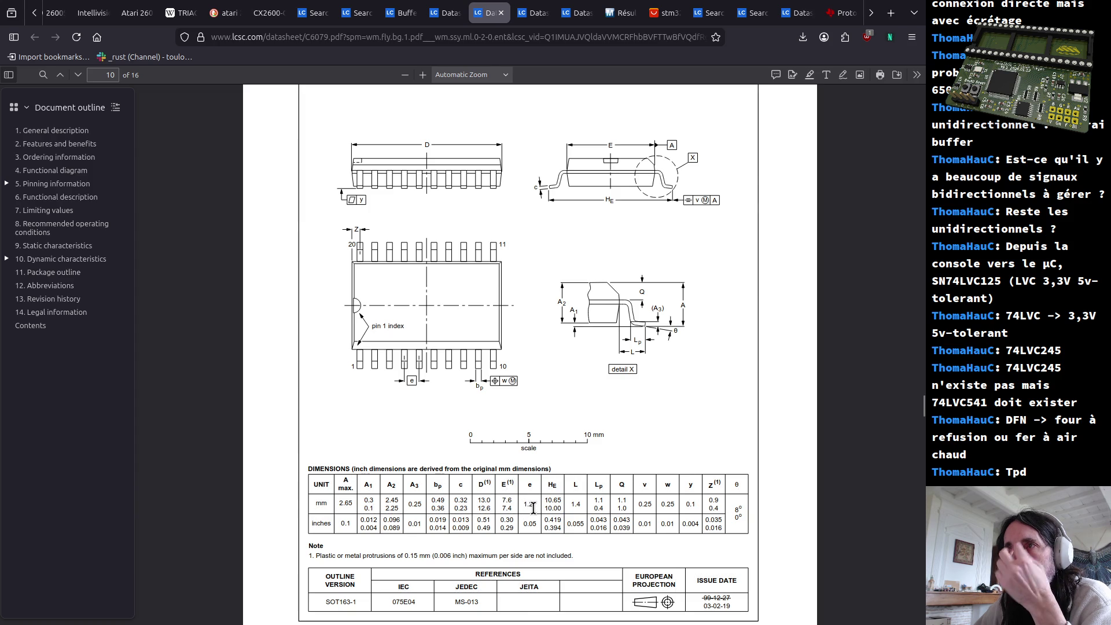
pyautogui.scroll(-3, 531, 508)
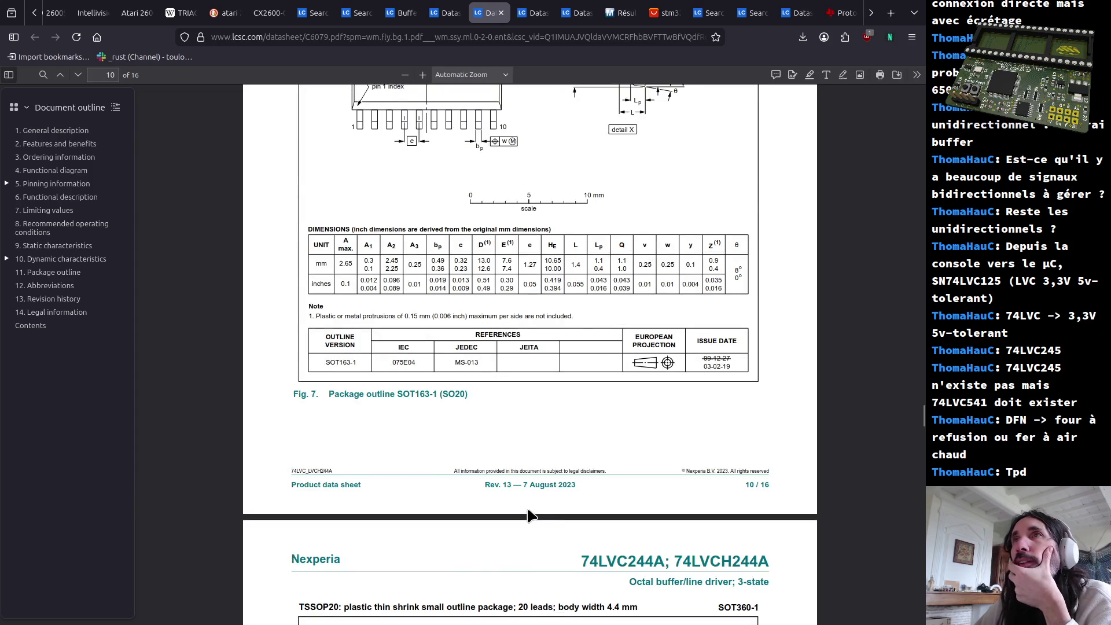
pyautogui.scroll(3, 470, 486)
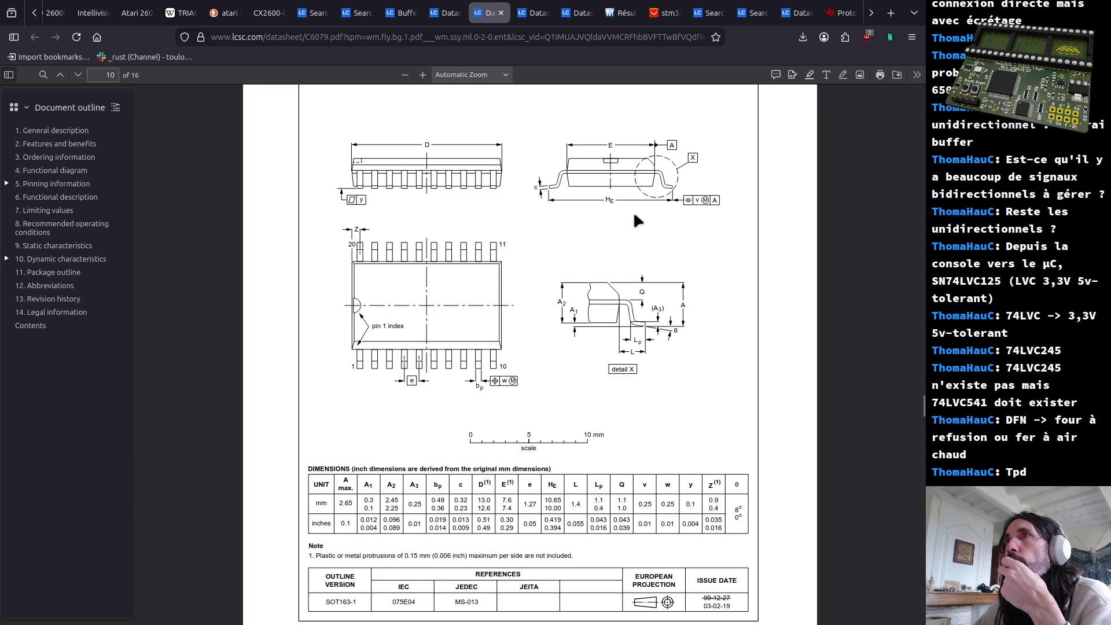
pyautogui.scroll(-3, 631, 215)
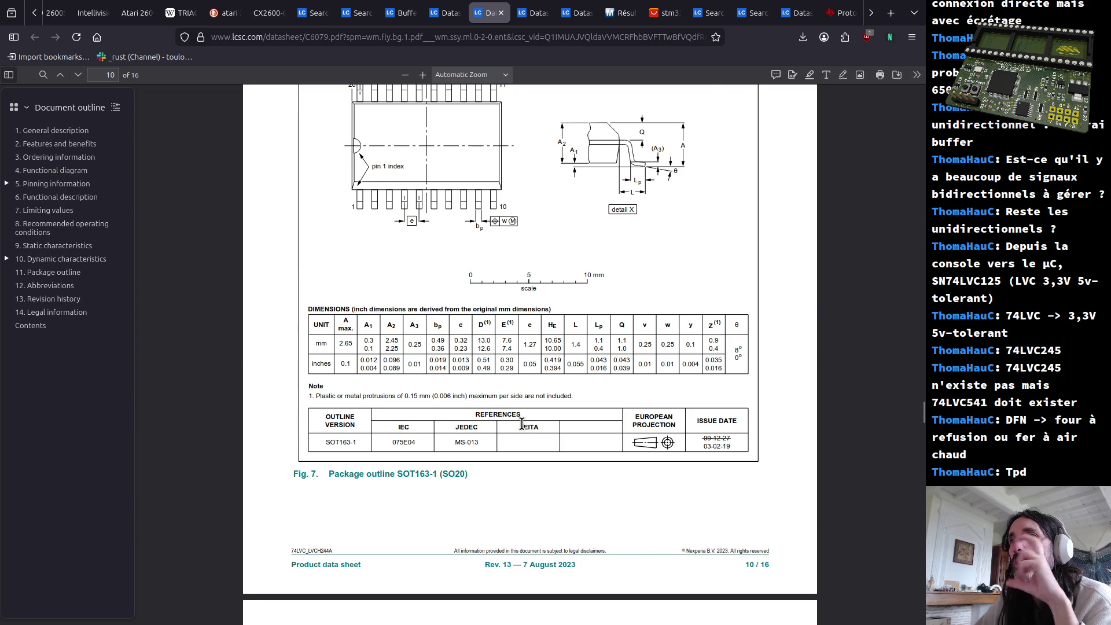
pyautogui.scroll(-3, 521, 439)
pyautogui.scroll(5, 522, 443)
pyautogui.scroll(3, 519, 435)
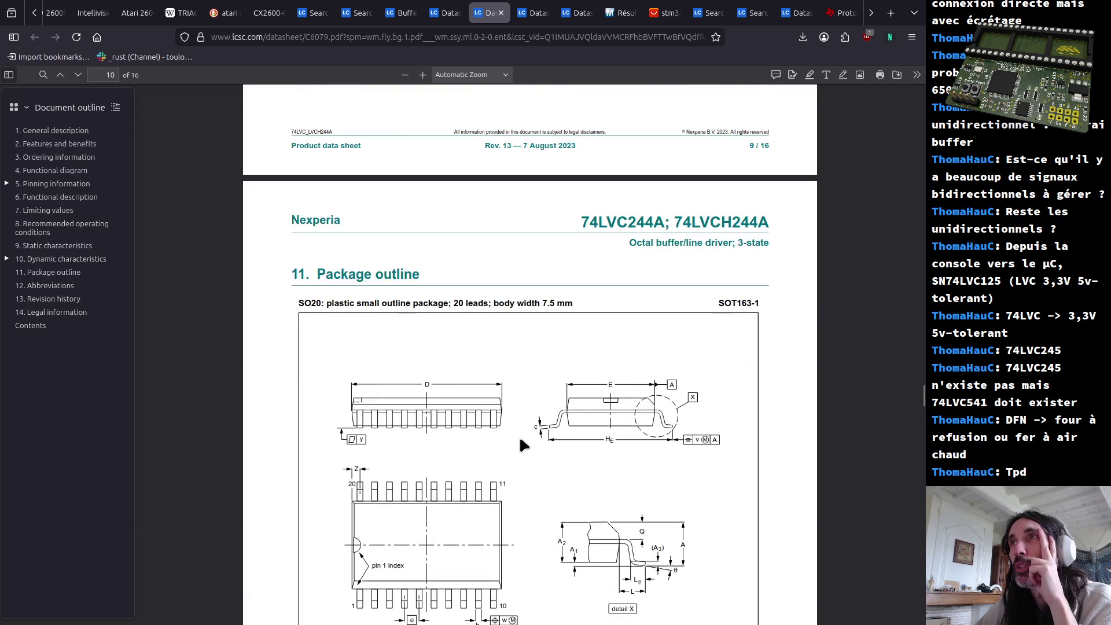
pyautogui.scroll(-5, 643, 370)
pyautogui.scroll(-3, 651, 369)
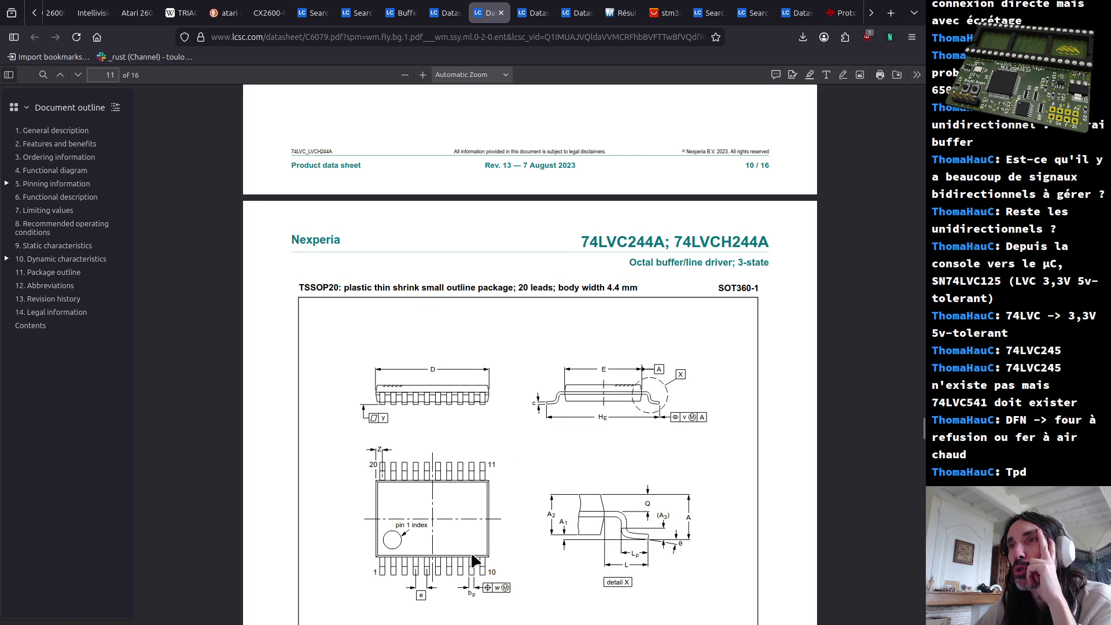
pyautogui.scroll(-3, 476, 550)
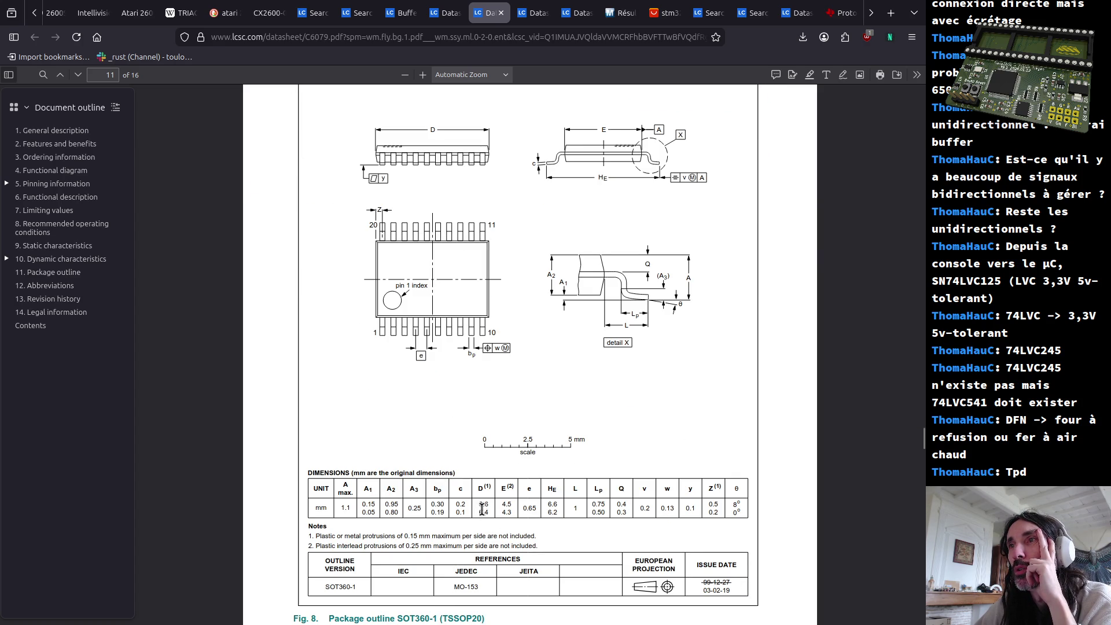
# Check the SOT360-1 dimensions table values, then switch back to KiCad
pyautogui.moveTo(478, 503); pyautogui.dragTo(490, 512)
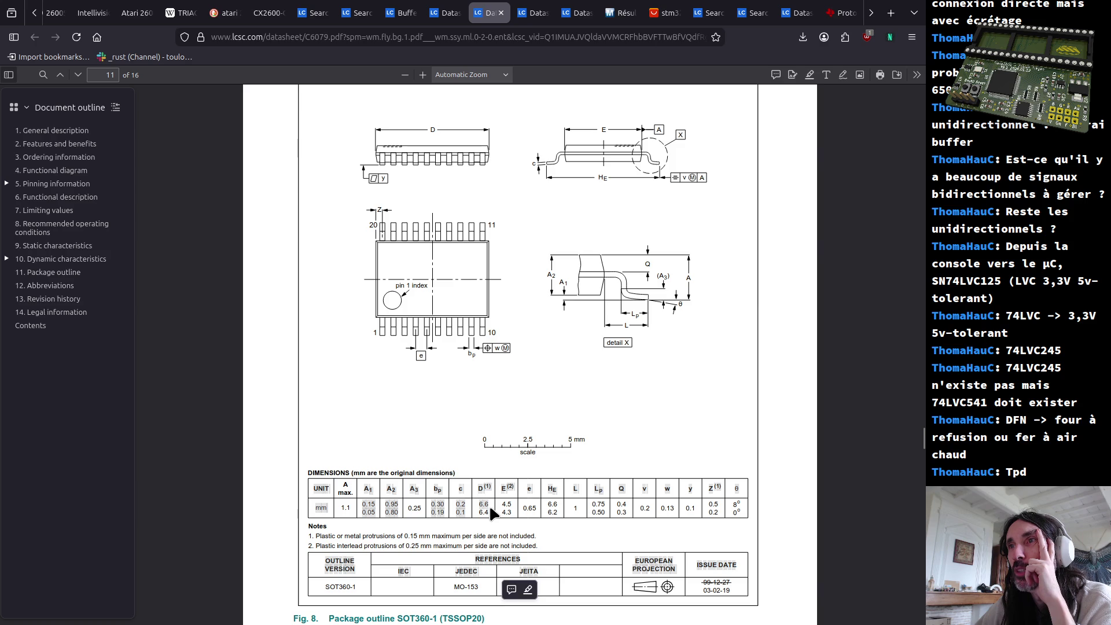
pyautogui.click(549, 507)
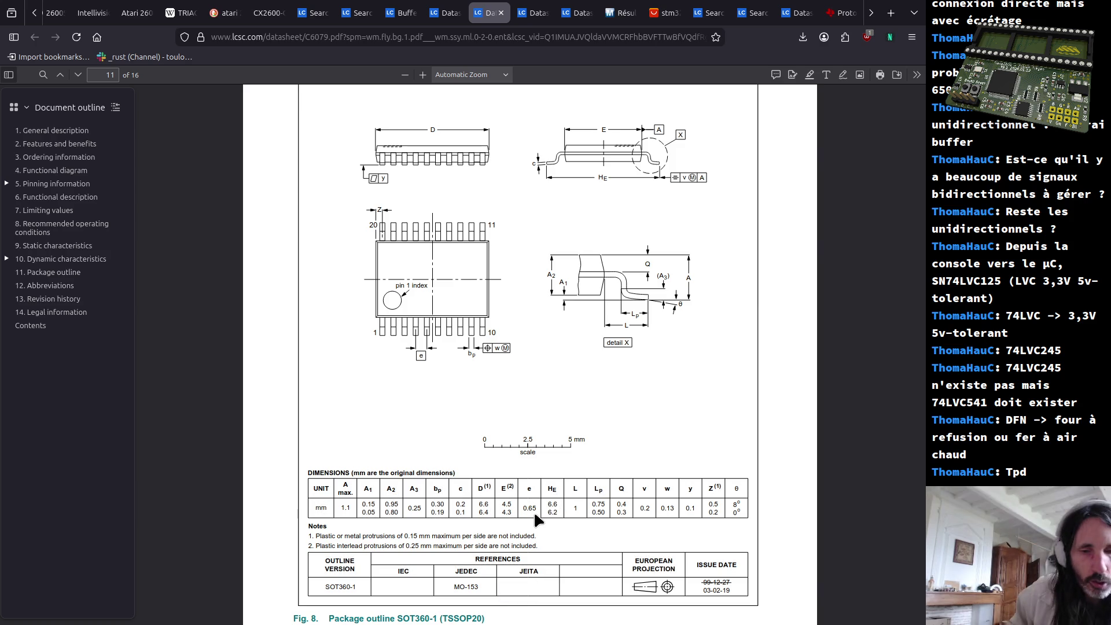
pyautogui.scroll(5, 584, 447)
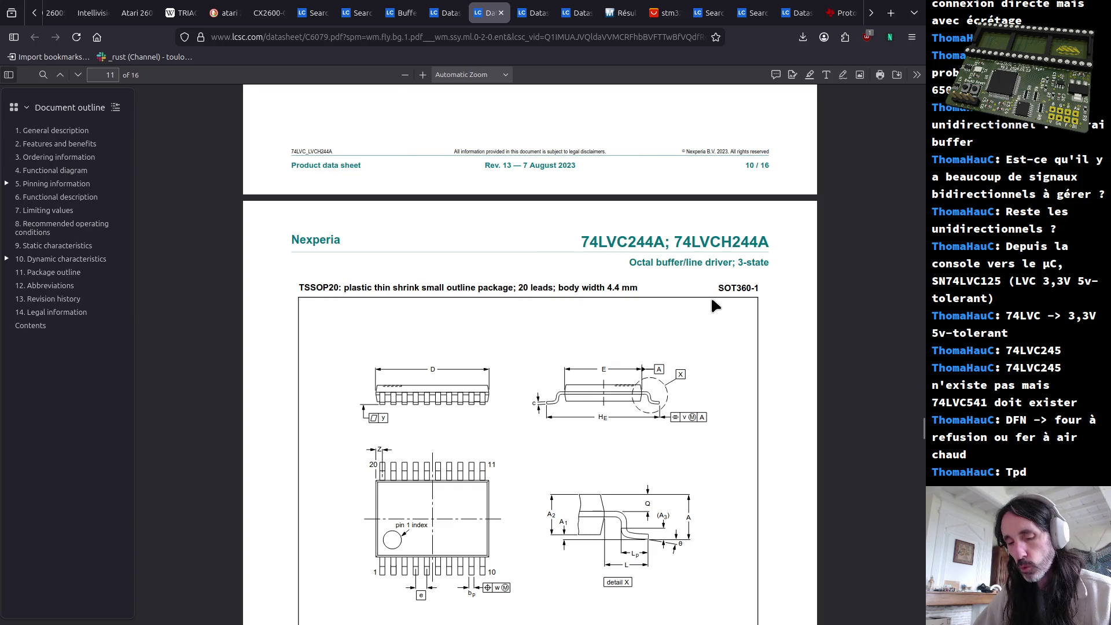
pyautogui.hotkey('alt', 'Tab')
pyautogui.hotkey('alt', 'Tab')
pyautogui.hotkey('alt', 'Tab')
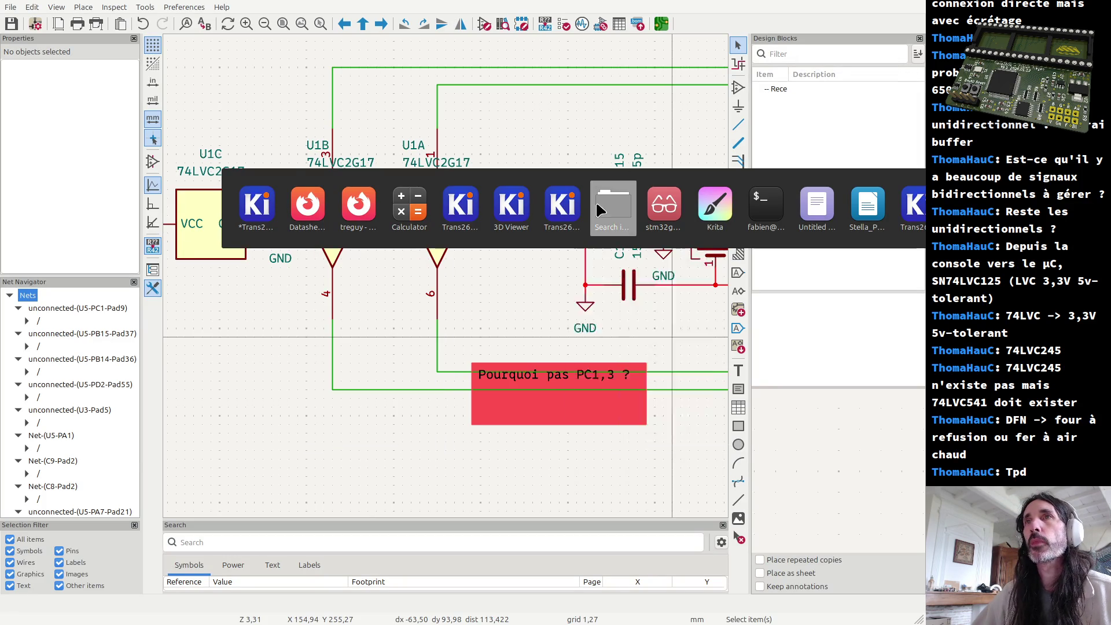
# Bring up the footprint chooser in PCB Editor and correct the search to 'sot'
pyautogui.click(461, 219)
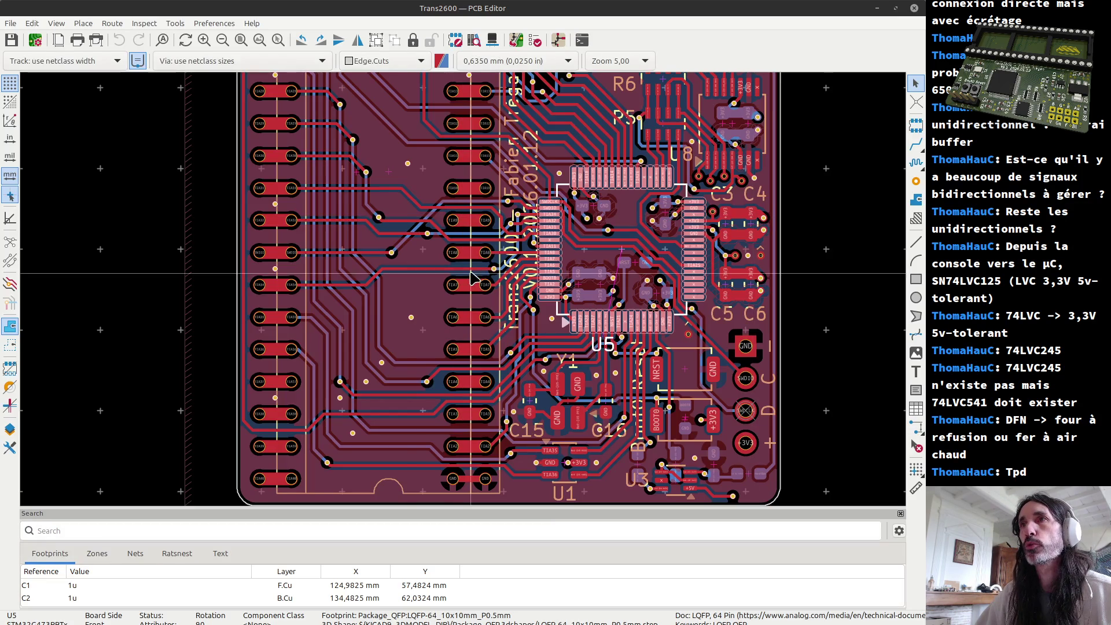
pyautogui.scroll(-1, 626, 235)
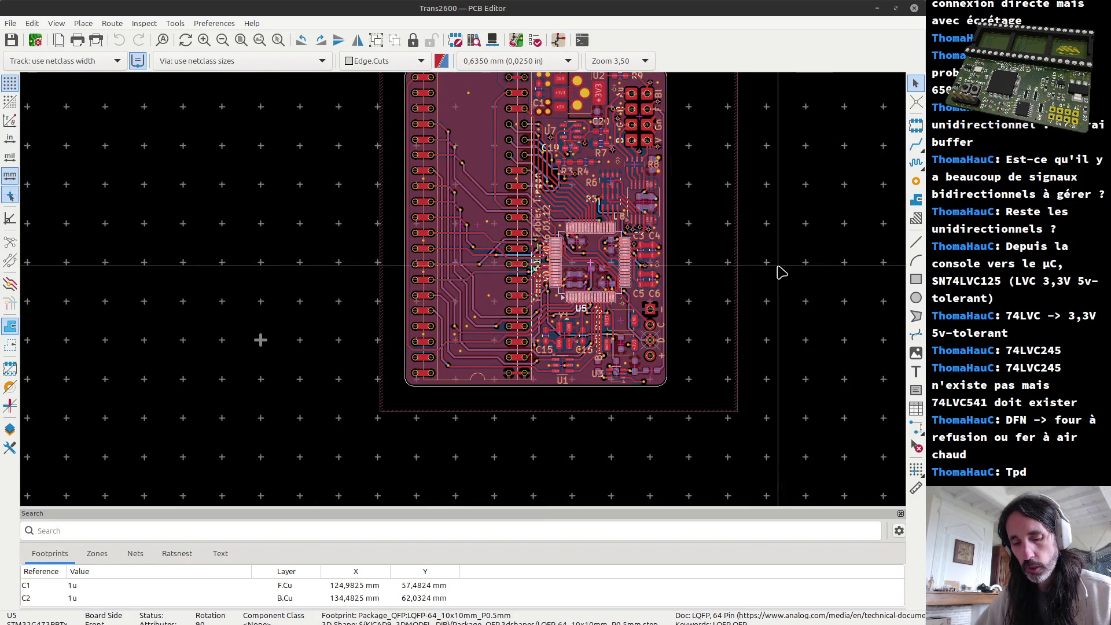
pyautogui.press('a')
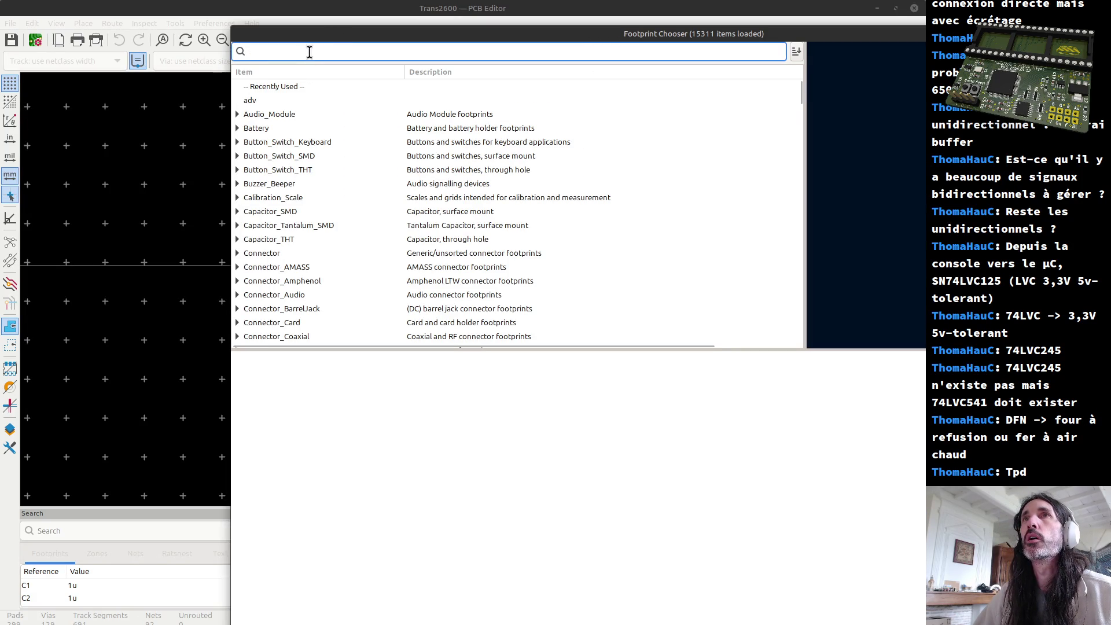
pyautogui.write('sto360')
pyautogui.click(257, 53)
pyautogui.press('BackSpace')
pyautogui.press('Right')
pyautogui.write('t')
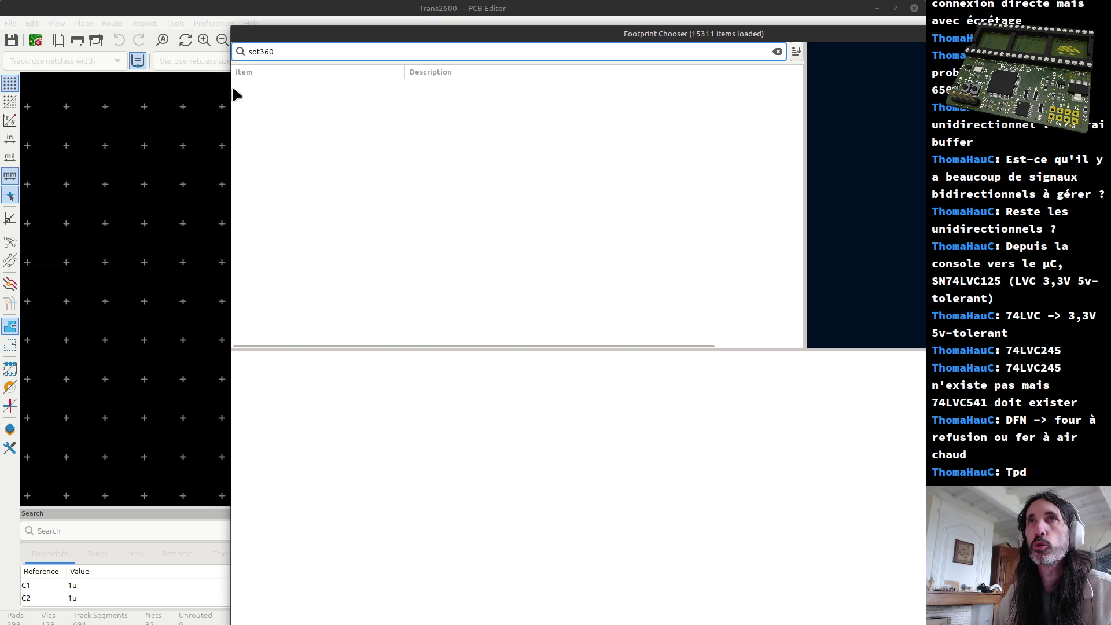
pyautogui.write('-')
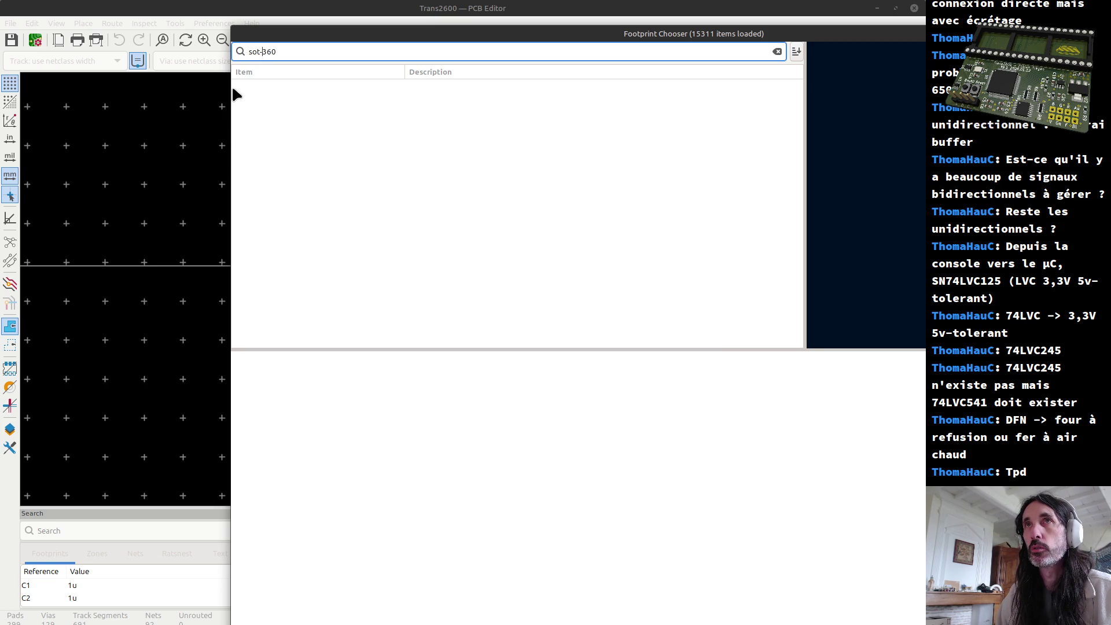
pyautogui.press('BackSpace')
pyautogui.press('Delete')
pyautogui.press('Delete')
pyautogui.press('Delete')
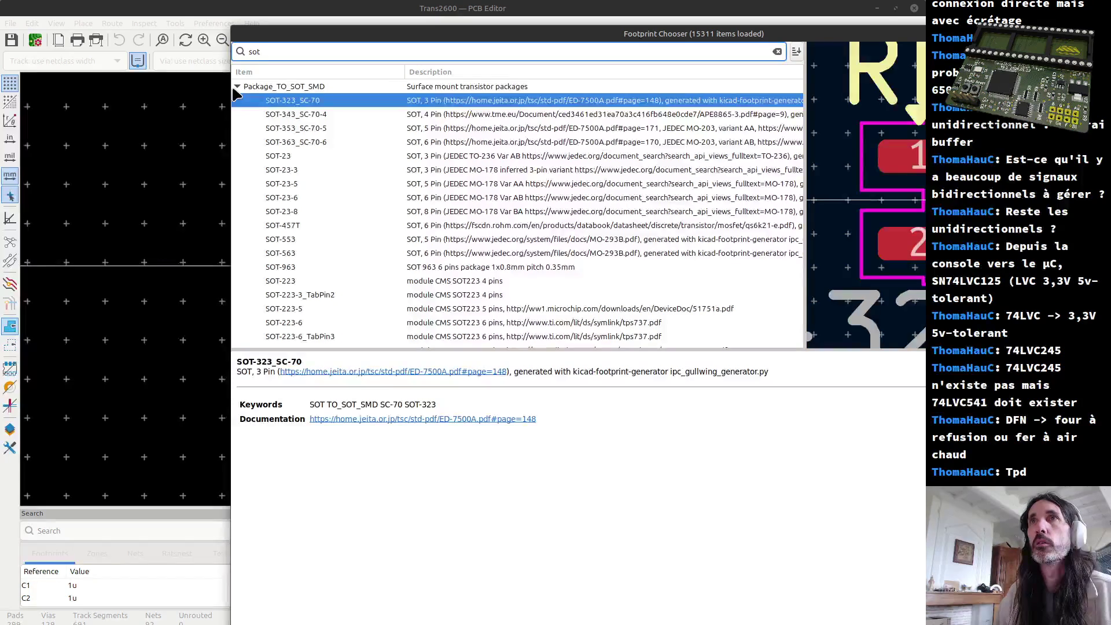
# Place an SOT-363_SC-70-6 footprint onto the Trans2600 board
pyautogui.click(305, 141)
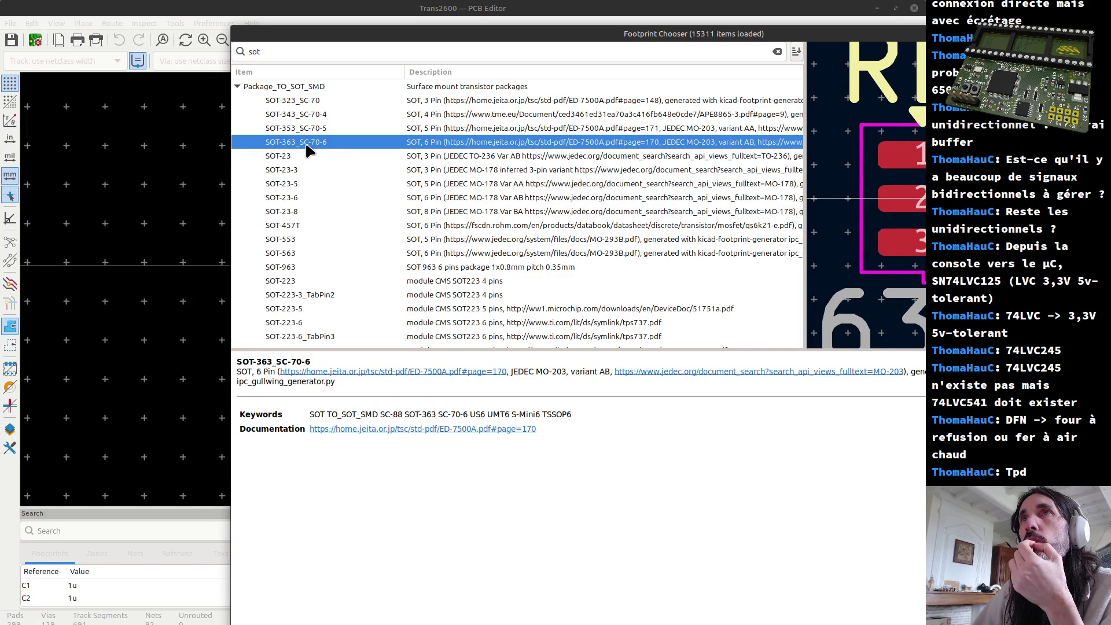
pyautogui.doubleClick(306, 143)
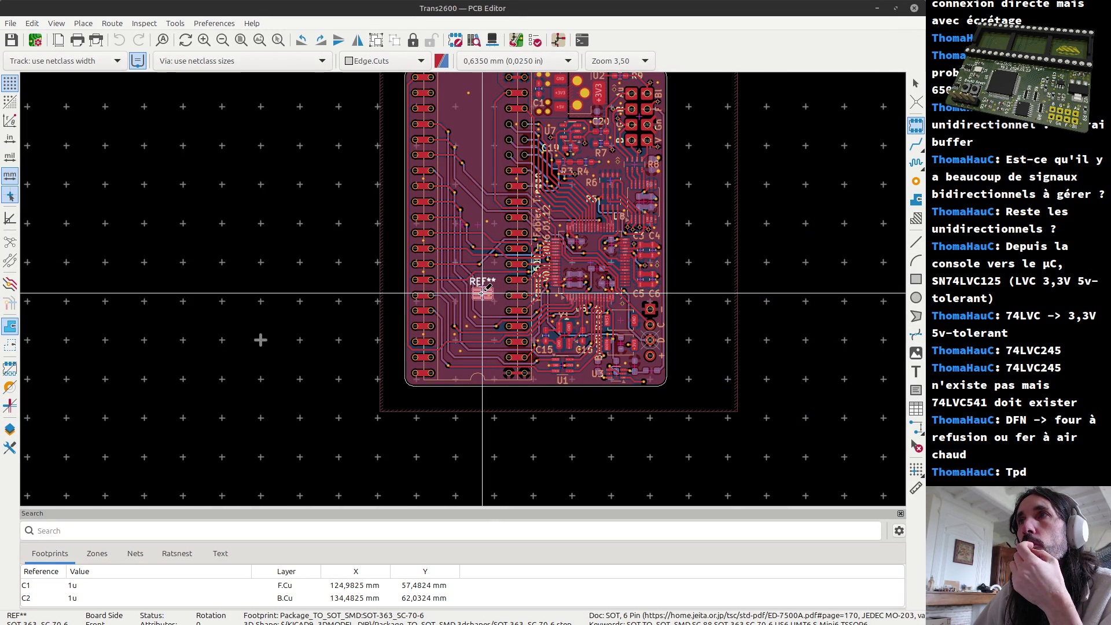
pyautogui.click(482, 296)
# Glance at the schematic and datasheet, then return to the PCB Editor
pyautogui.hotkey('alt', 'Tab')
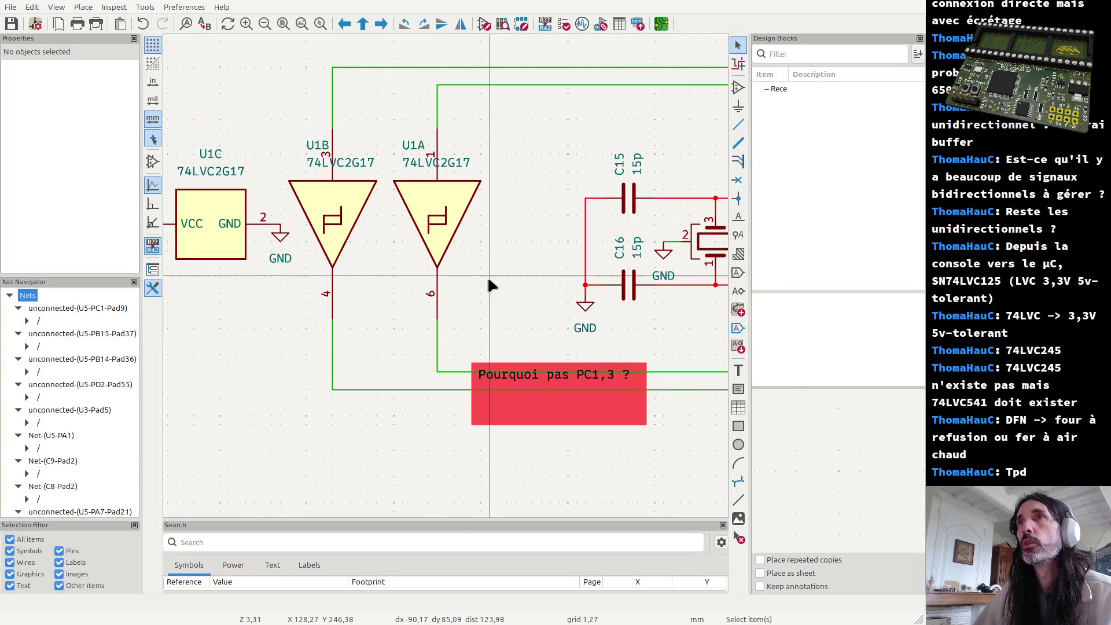
pyautogui.hotkey('alt', 'Tab')
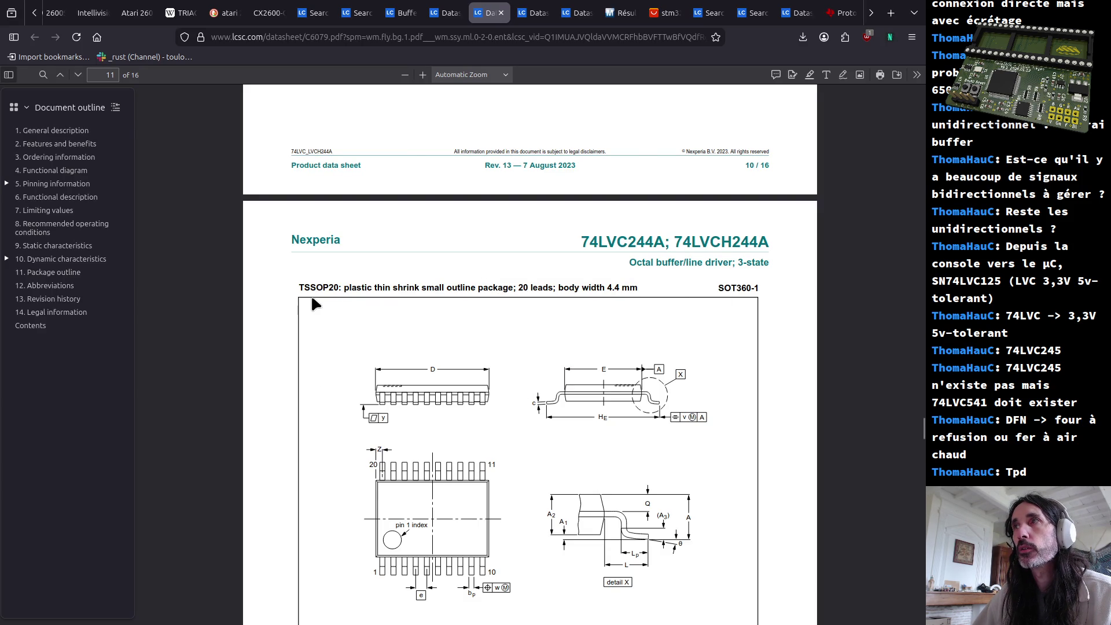
pyautogui.hotkey('alt', 'Tab')
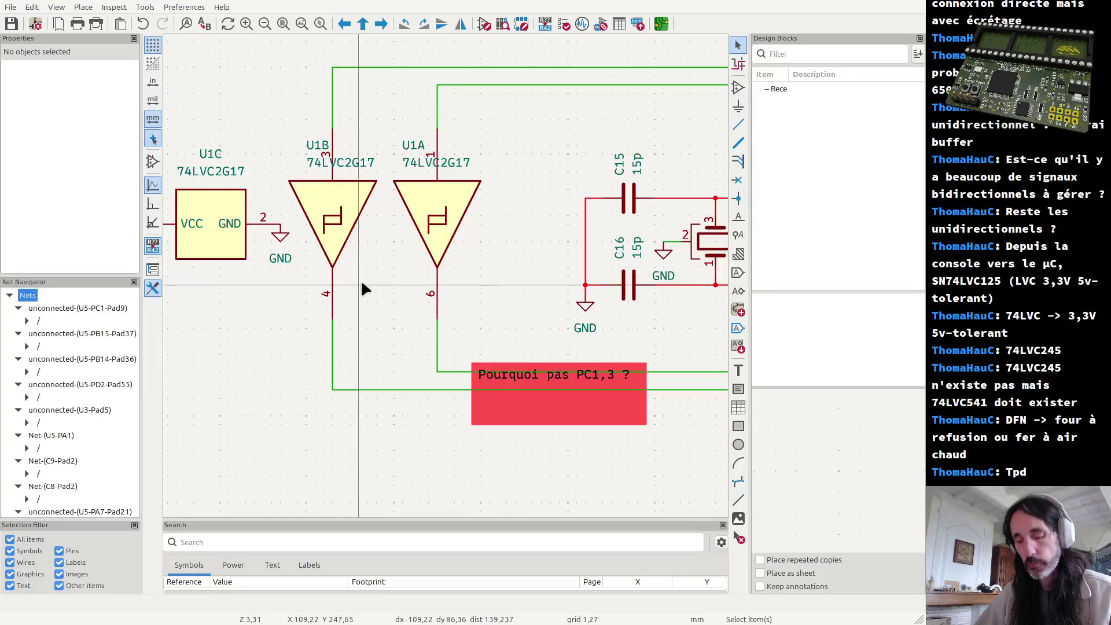
pyautogui.hotkey('alt', 'Tab')
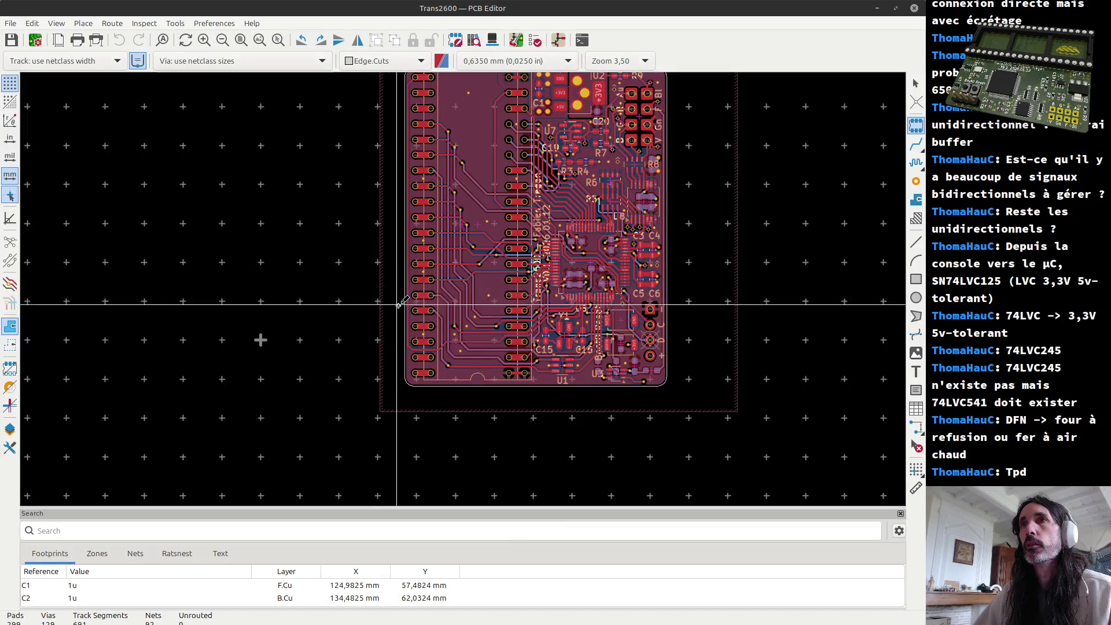
pyautogui.write('a')
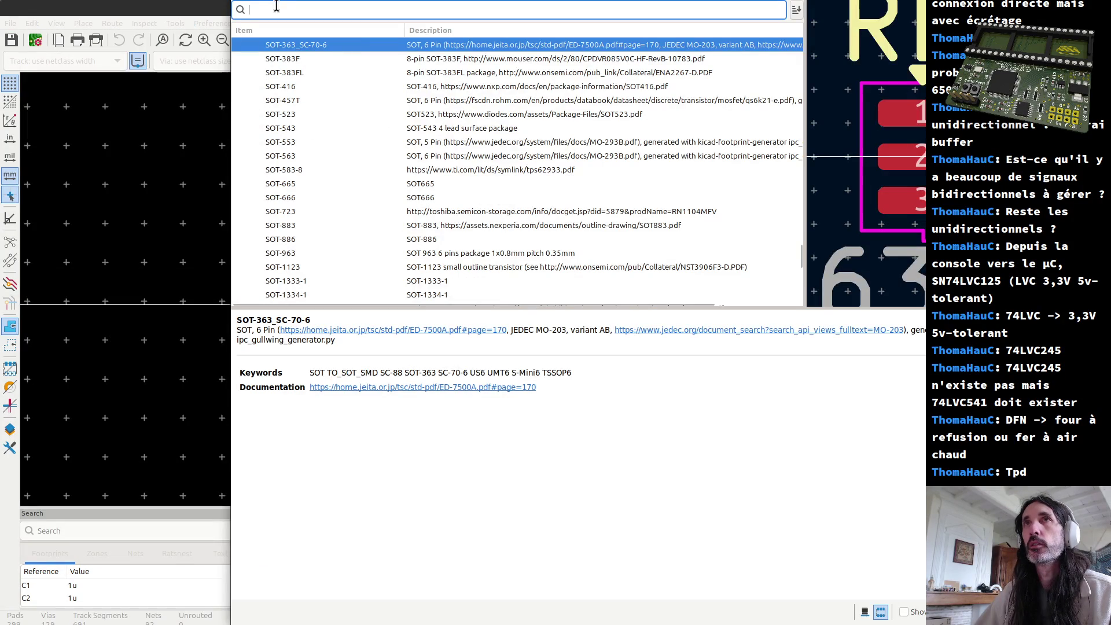
pyautogui.write('tssop')
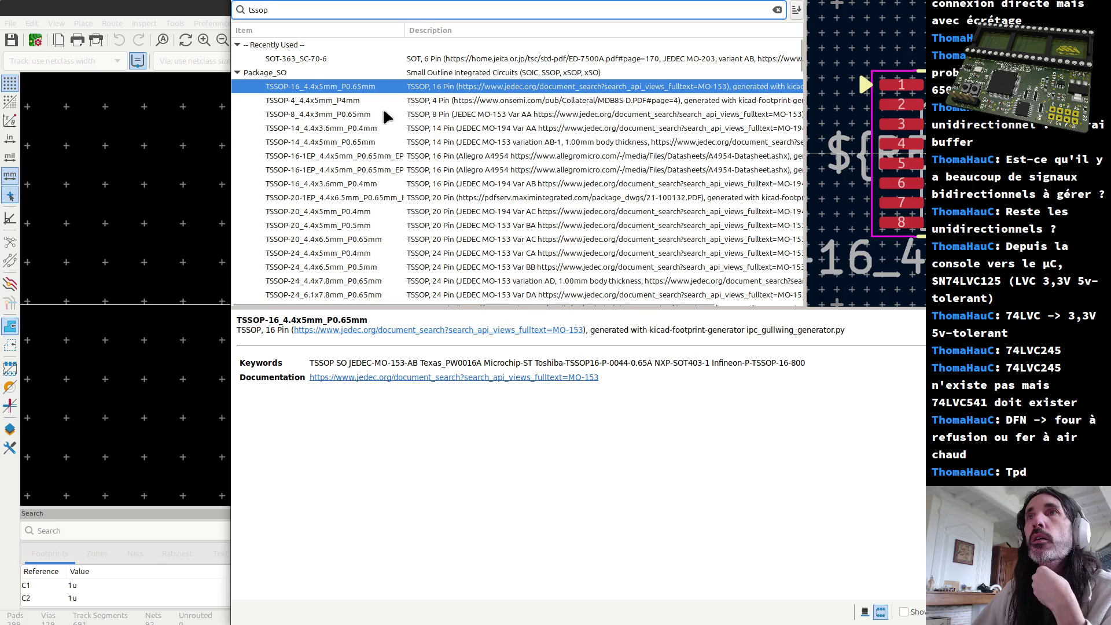
# Place a rotated TSSOP-20_4.4x6.5mm_P0.65mm footprint next to U5
pyautogui.click(335, 242)
pyautogui.doubleClick(335, 242)
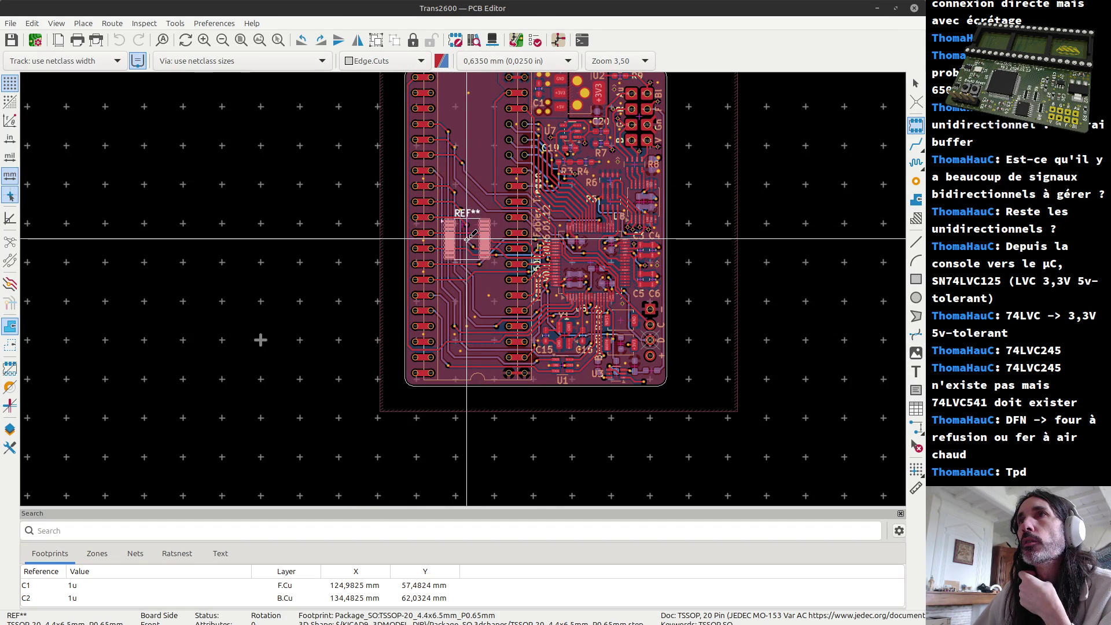
pyautogui.press('r')
pyautogui.press('r')
pyautogui.press('r')
pyautogui.press('r')
pyautogui.press('r')
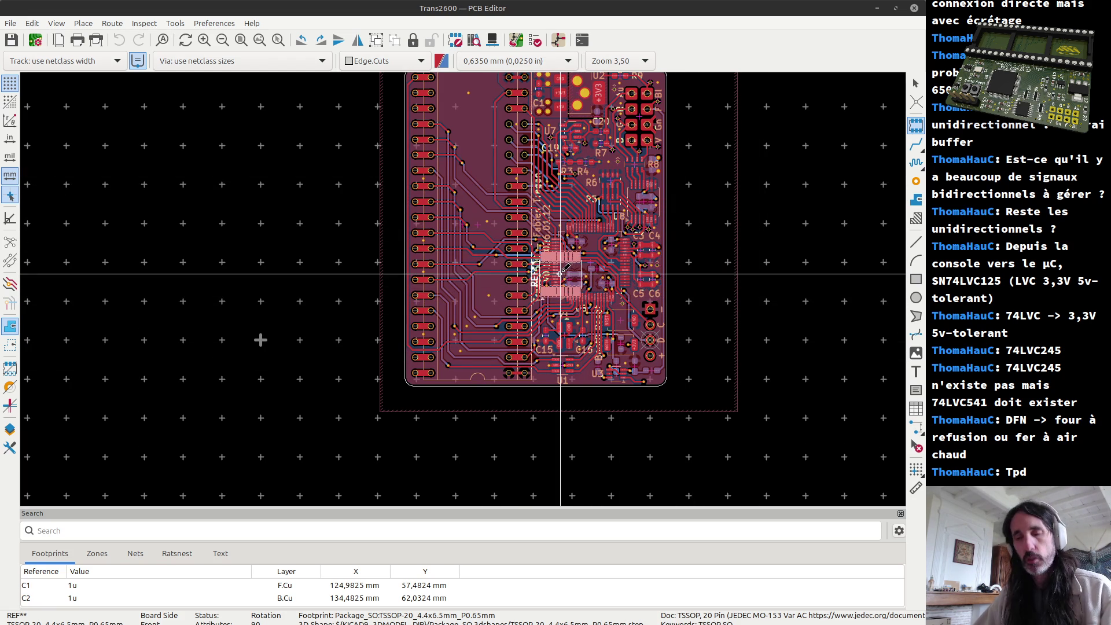
pyautogui.click(562, 273)
# Switch to Firefox and step through the datasheet tabs back to the '74lvc' LCSC results
pyautogui.hotkey('alt', 'Tab')
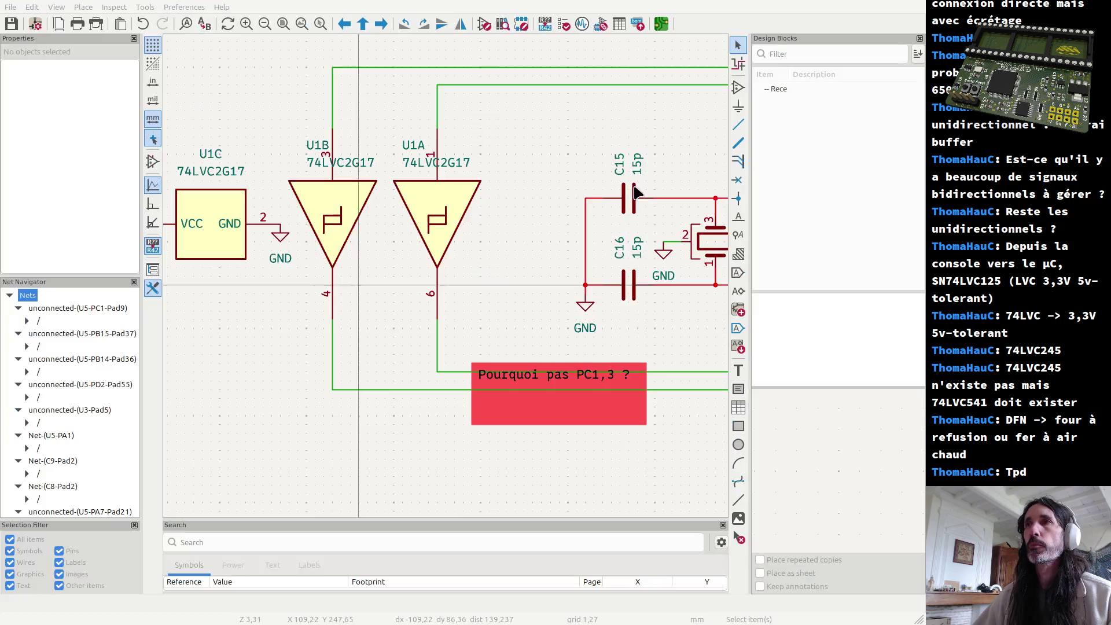
pyautogui.hotkey('alt', 'Tab')
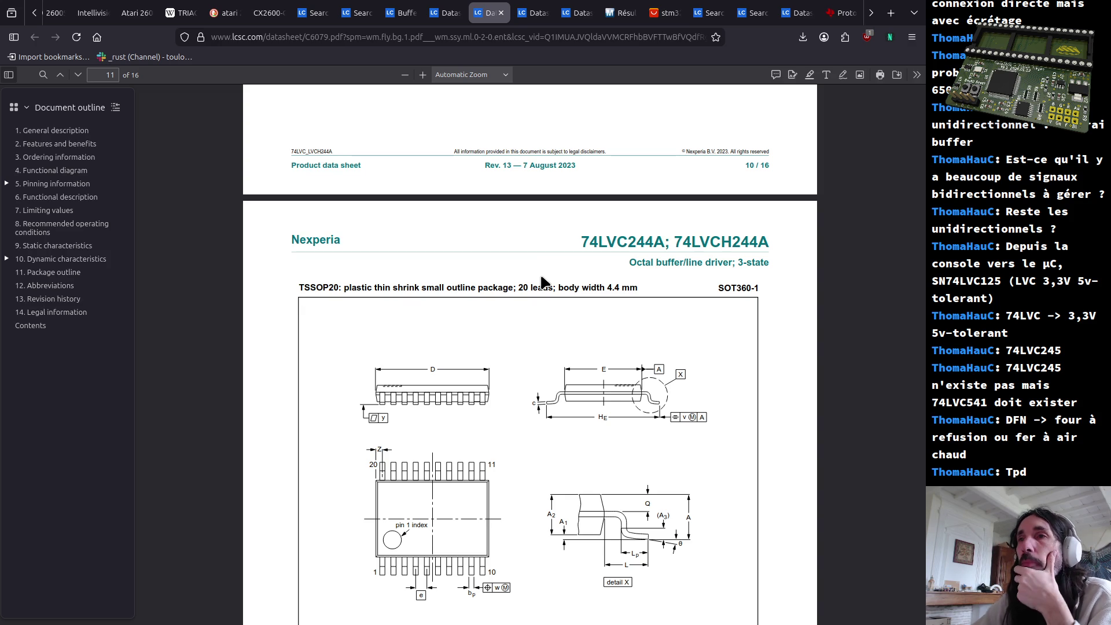
pyautogui.click(444, 12)
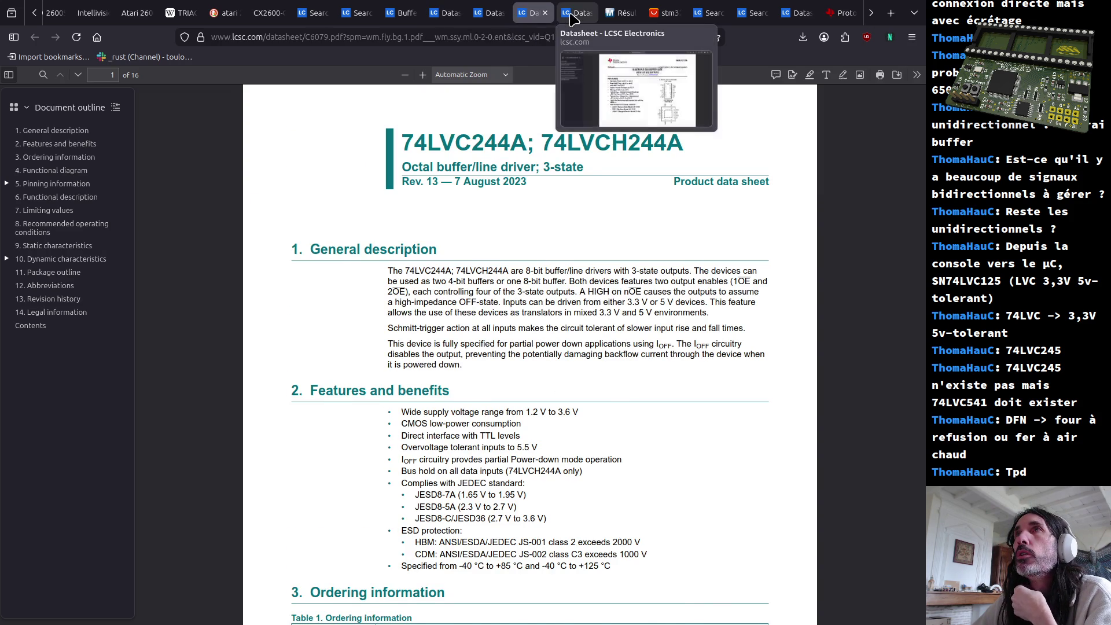
pyautogui.click(491, 12)
pyautogui.click(399, 13)
pyautogui.click(356, 16)
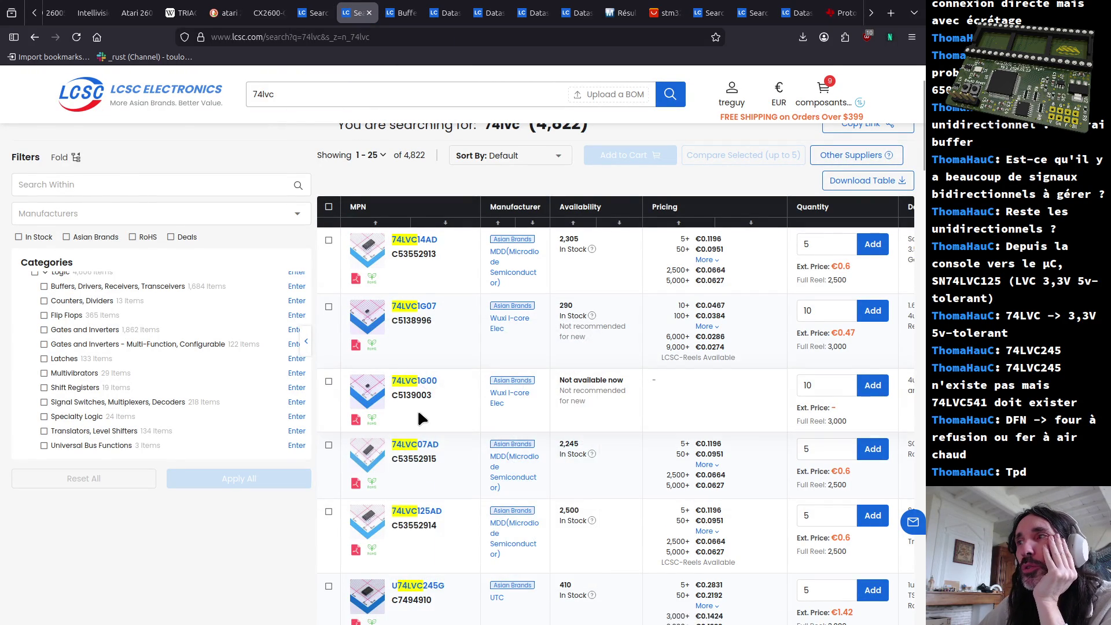
pyautogui.scroll(-3, 414, 447)
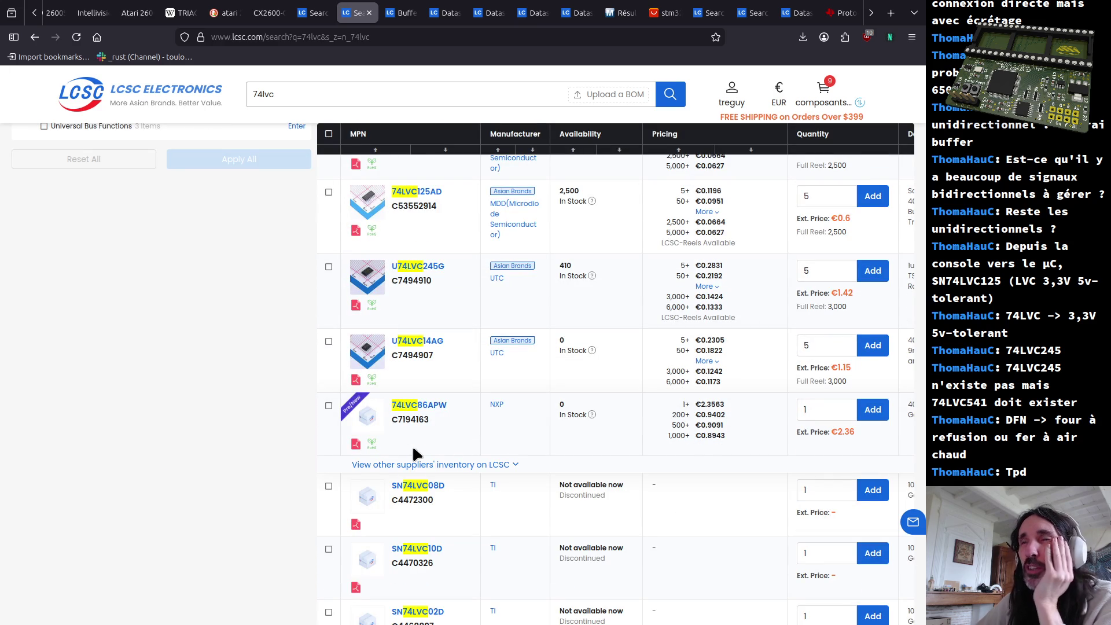
pyautogui.scroll(3, 530, 317)
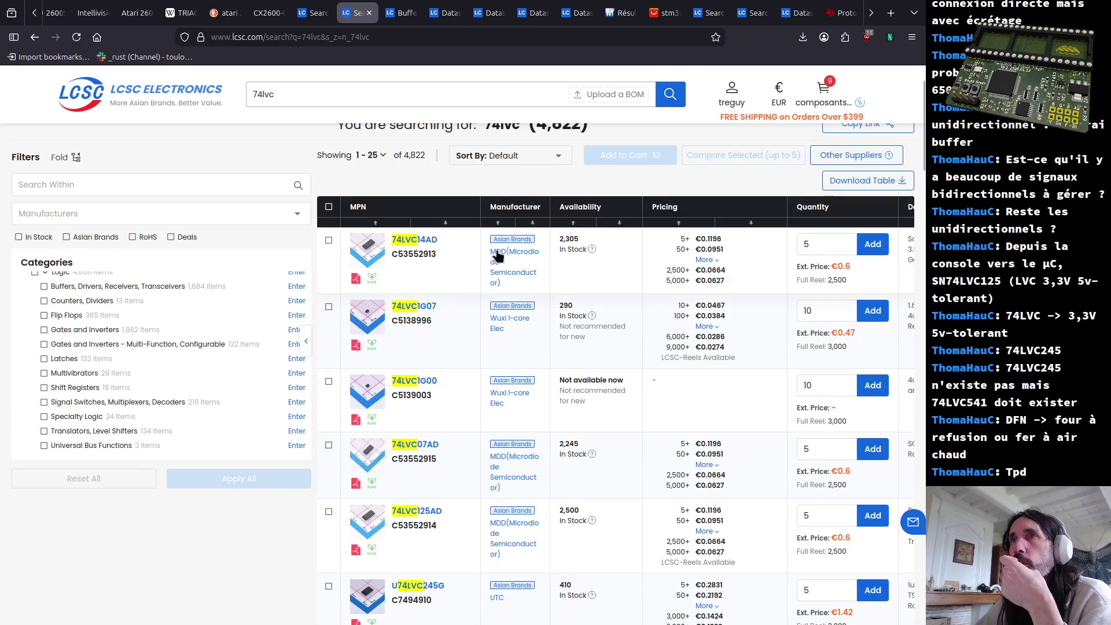
# Move between the LCSC results tabs to the buffers, drivers and transceivers category
pyautogui.click(397, 15)
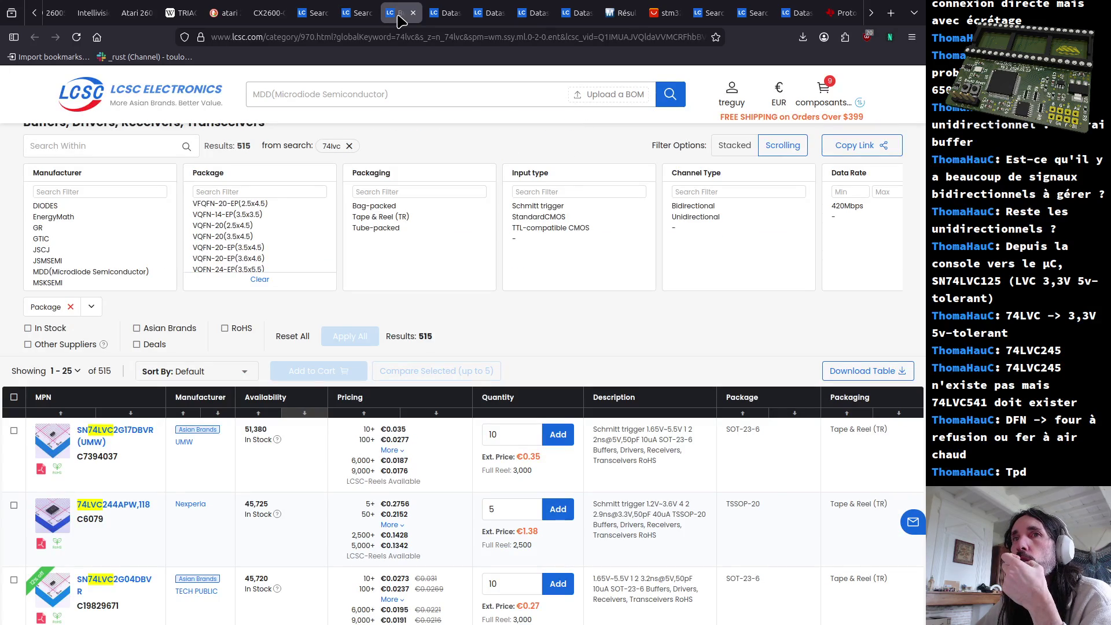
pyautogui.scroll(-1, 321, 335)
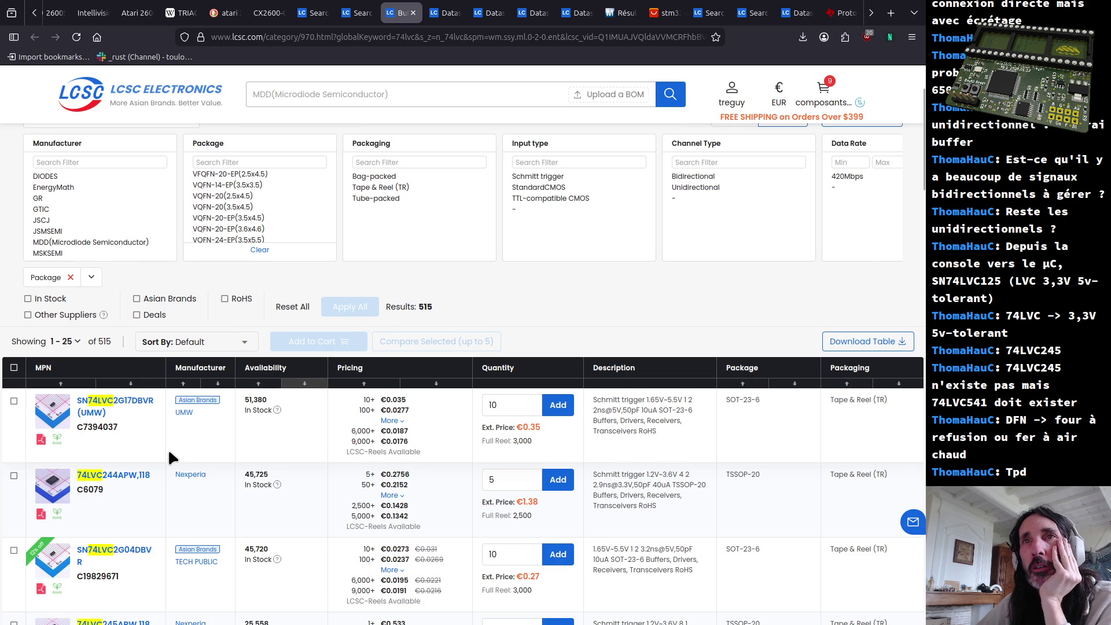
pyautogui.scroll(-1, 169, 447)
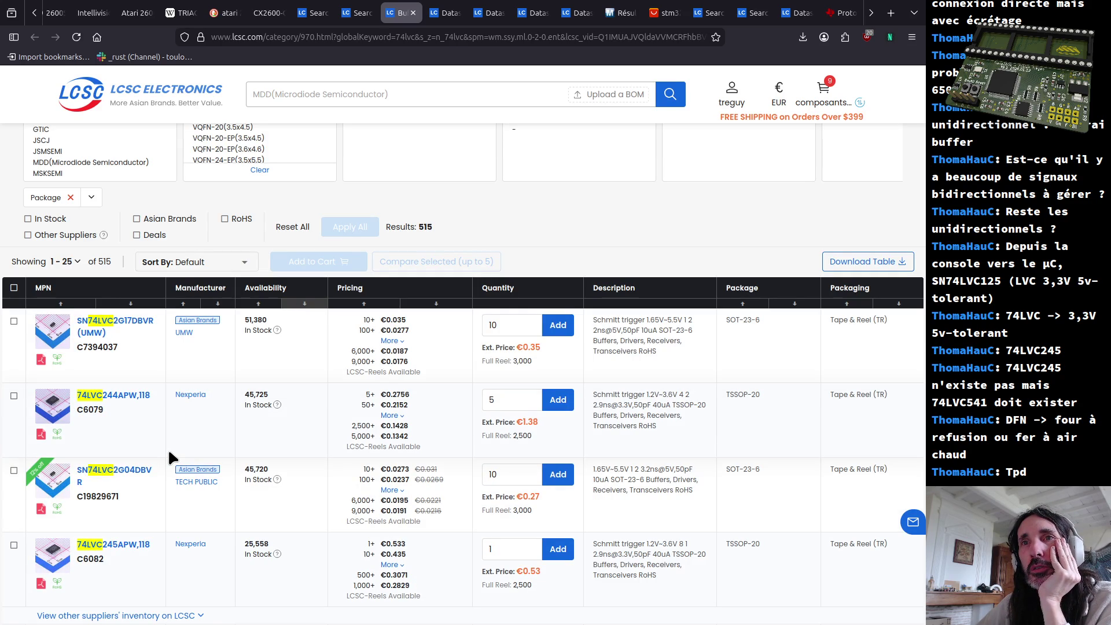
pyautogui.scroll(2, 167, 448)
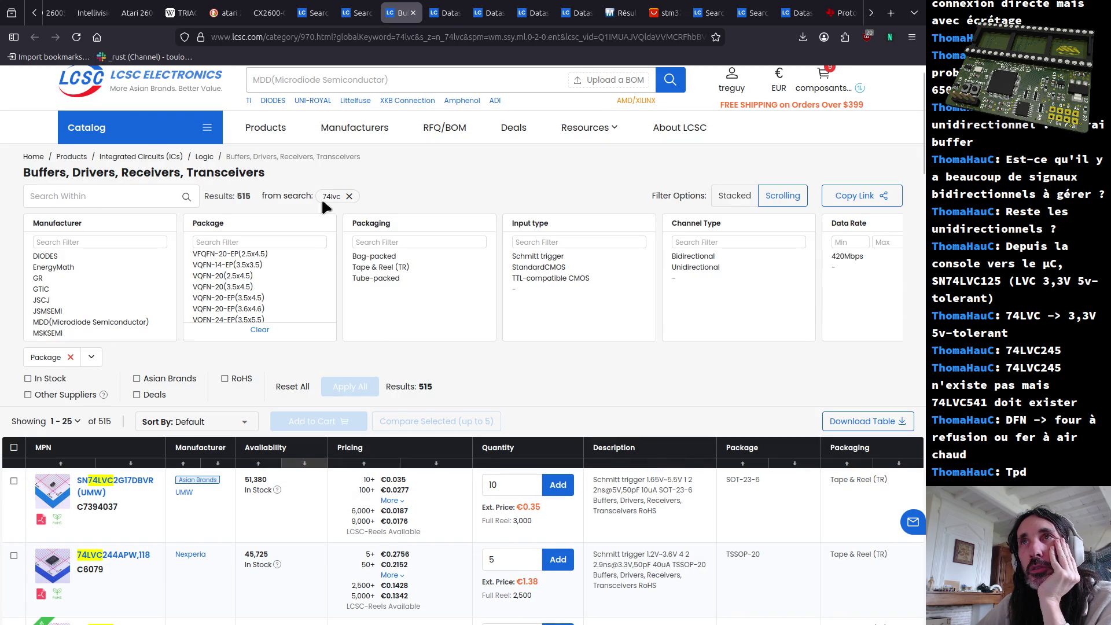
pyautogui.click(447, 12)
pyautogui.click(383, 12)
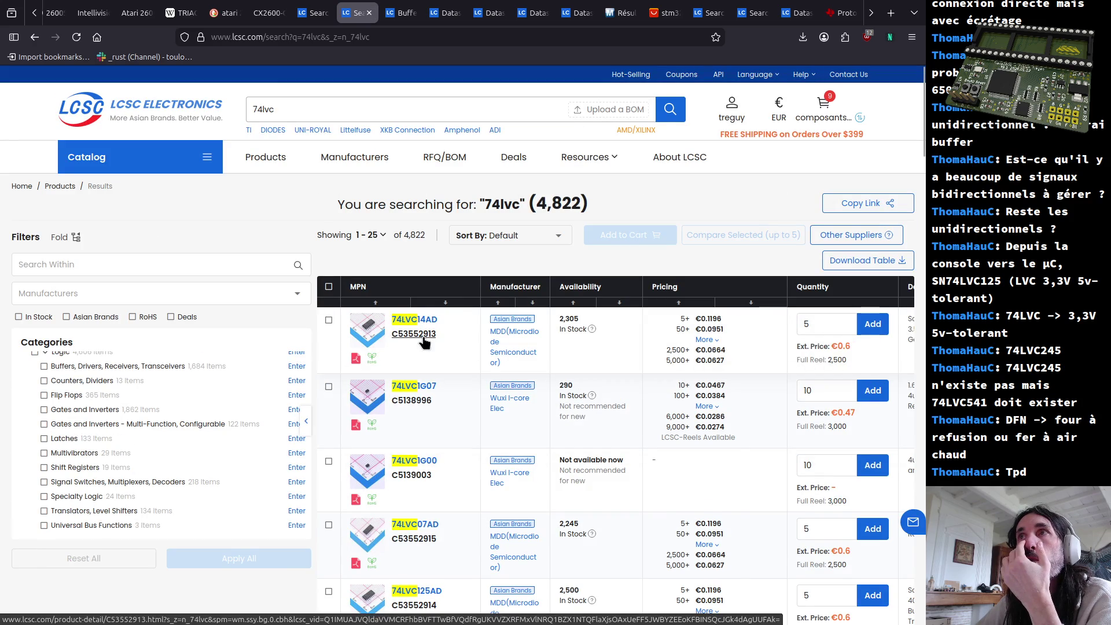
pyautogui.scroll(3, 361, 12)
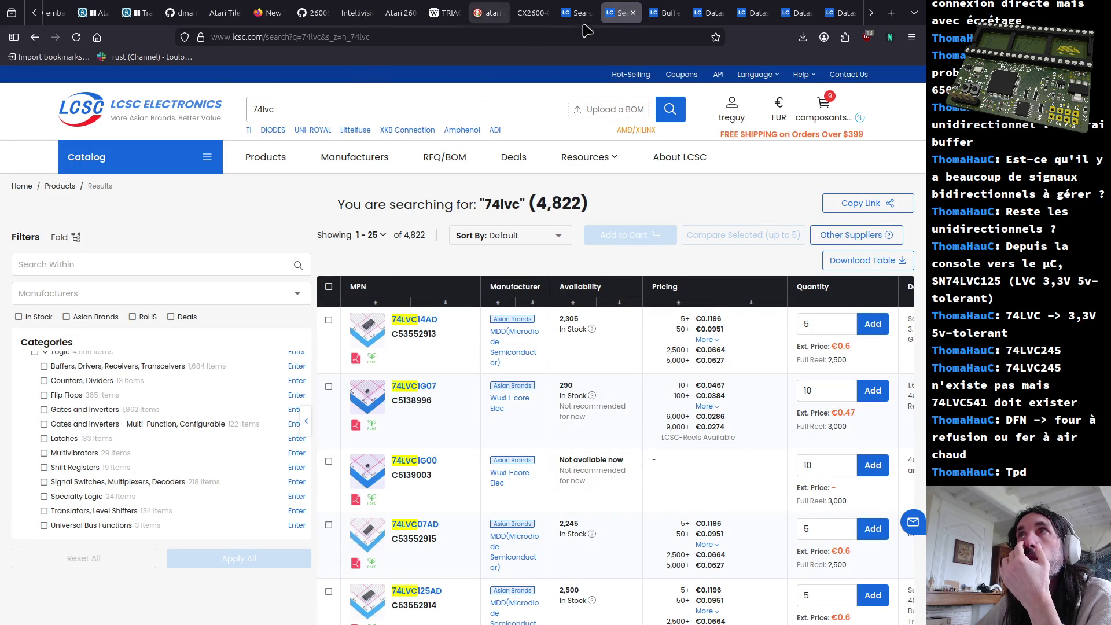
pyautogui.click(665, 13)
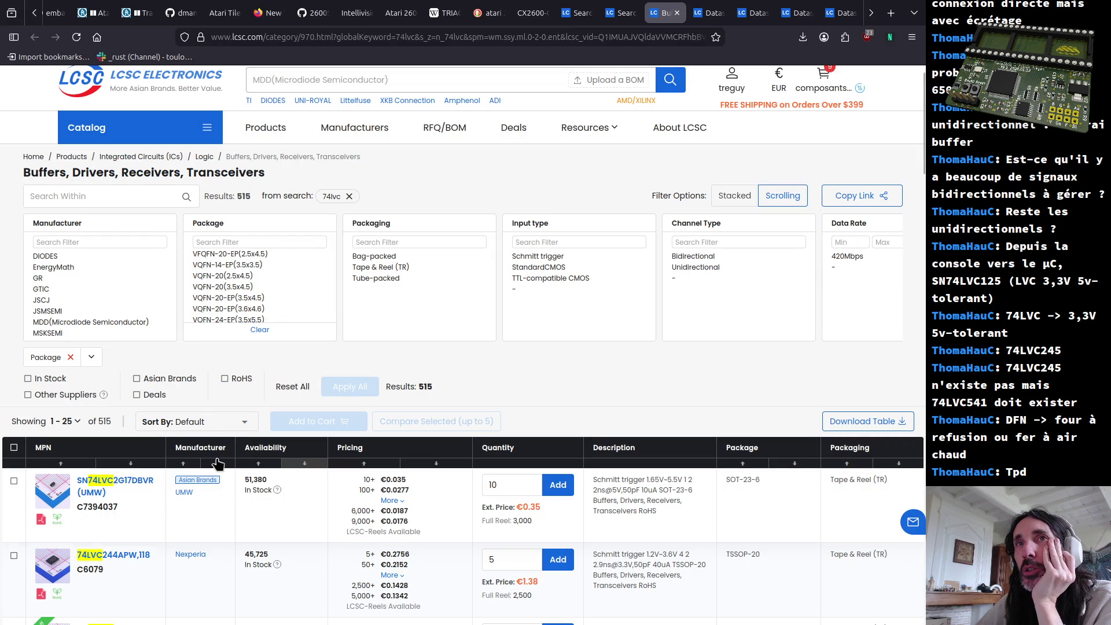
# Clear the Package filter, start a 'tssop' package search, and bring up the 74LVC244A datasheet
pyautogui.click(69, 360)
pyautogui.click(209, 243)
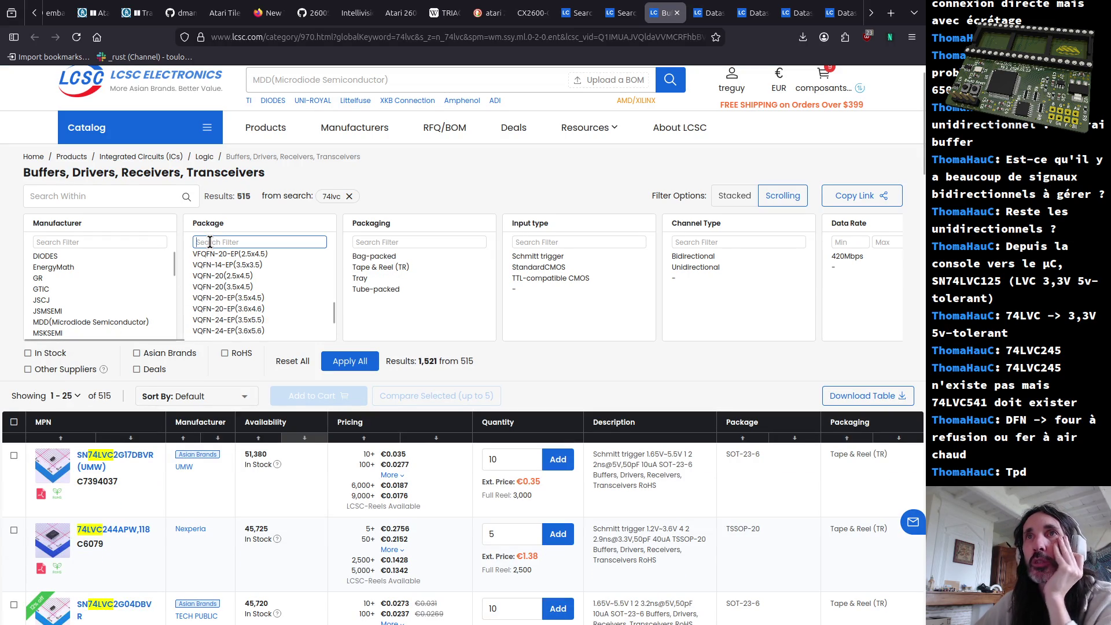
pyautogui.write('tssop')
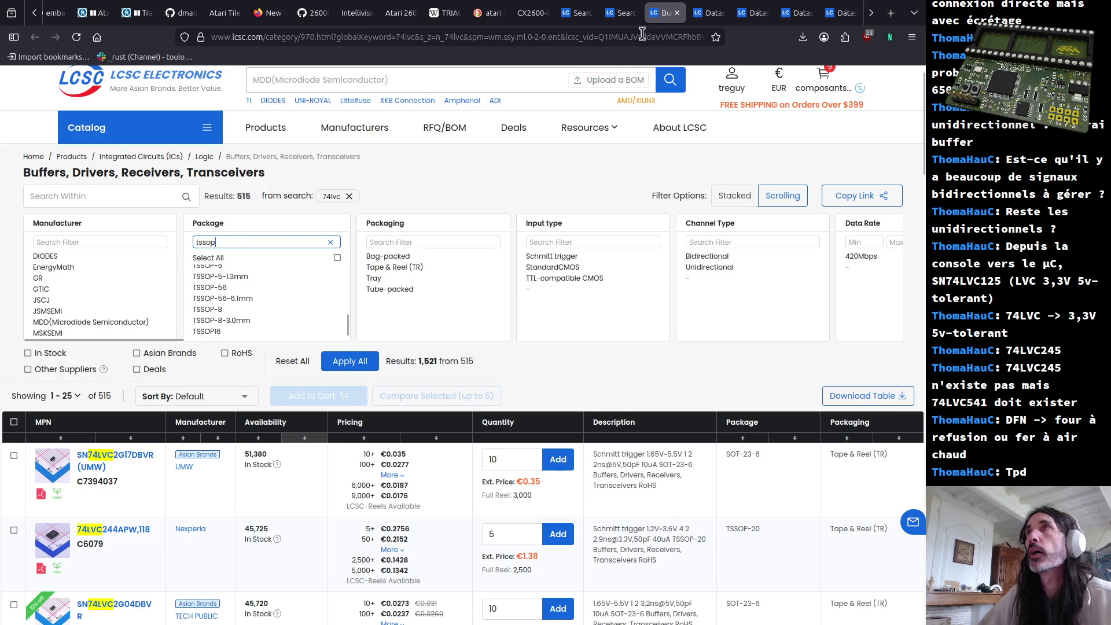
pyautogui.click(712, 14)
pyautogui.scroll(-5, 687, 422)
pyautogui.scroll(-3, 688, 421)
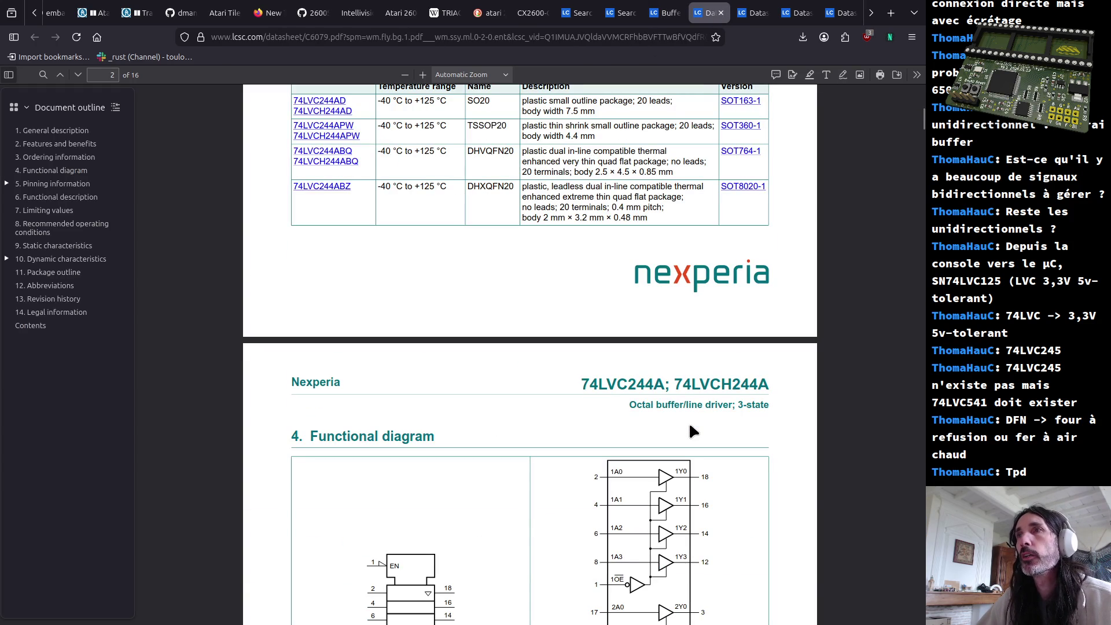
# Review the 74LVC244A TSSOP20 package outline and pinning, then return to the KiCad schematic
pyautogui.click(751, 15)
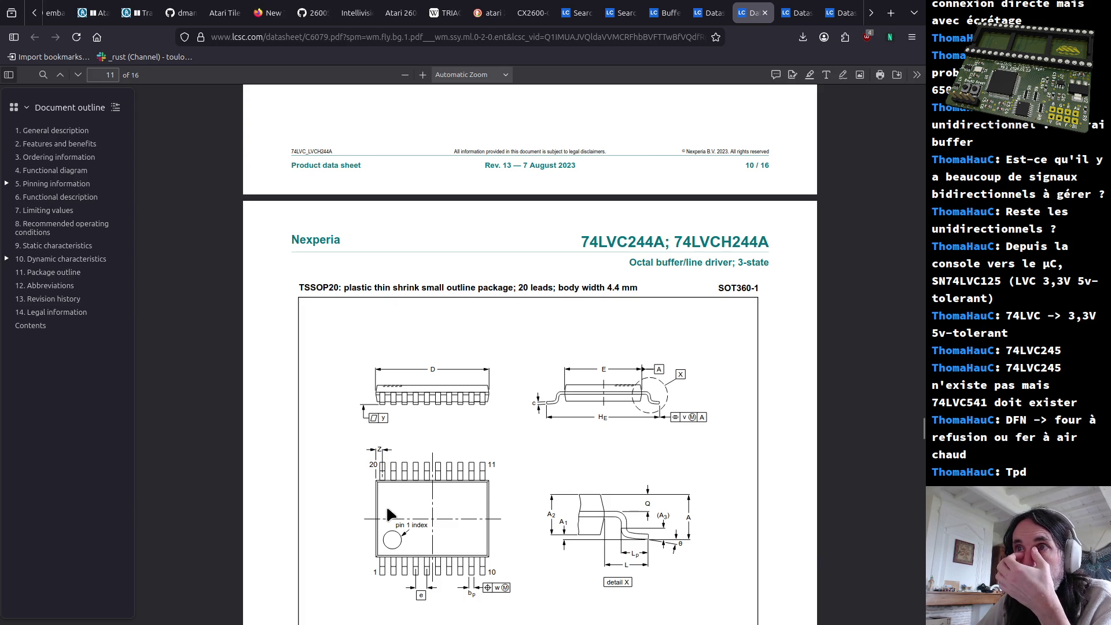
pyautogui.scroll(-5, 386, 511)
pyautogui.scroll(-3, 397, 505)
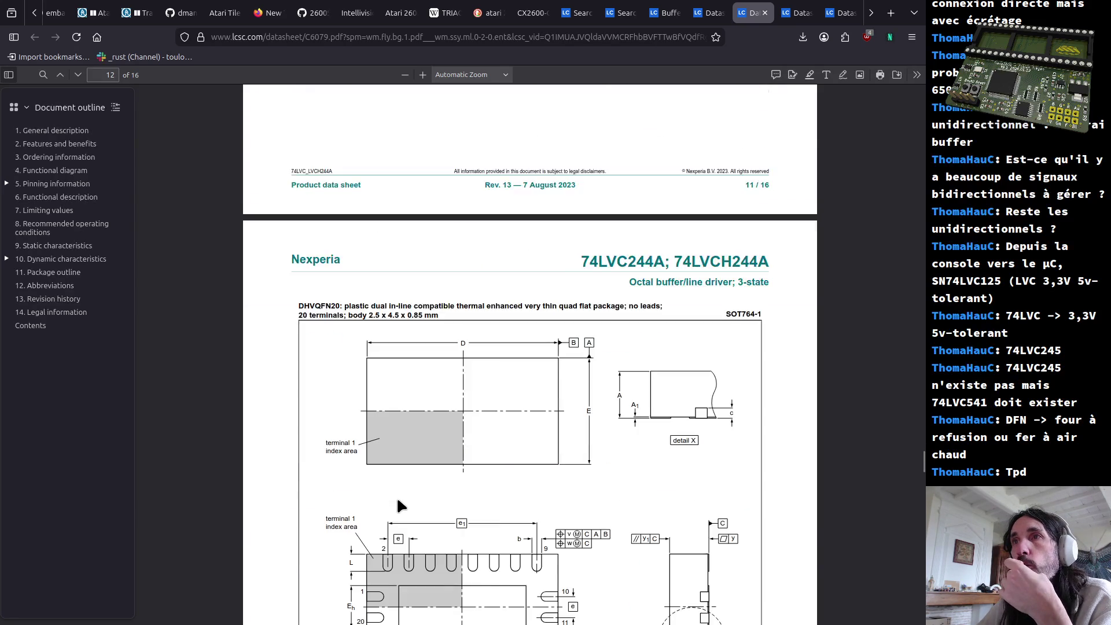
pyautogui.scroll(-4, 400, 506)
pyautogui.scroll(3, 398, 501)
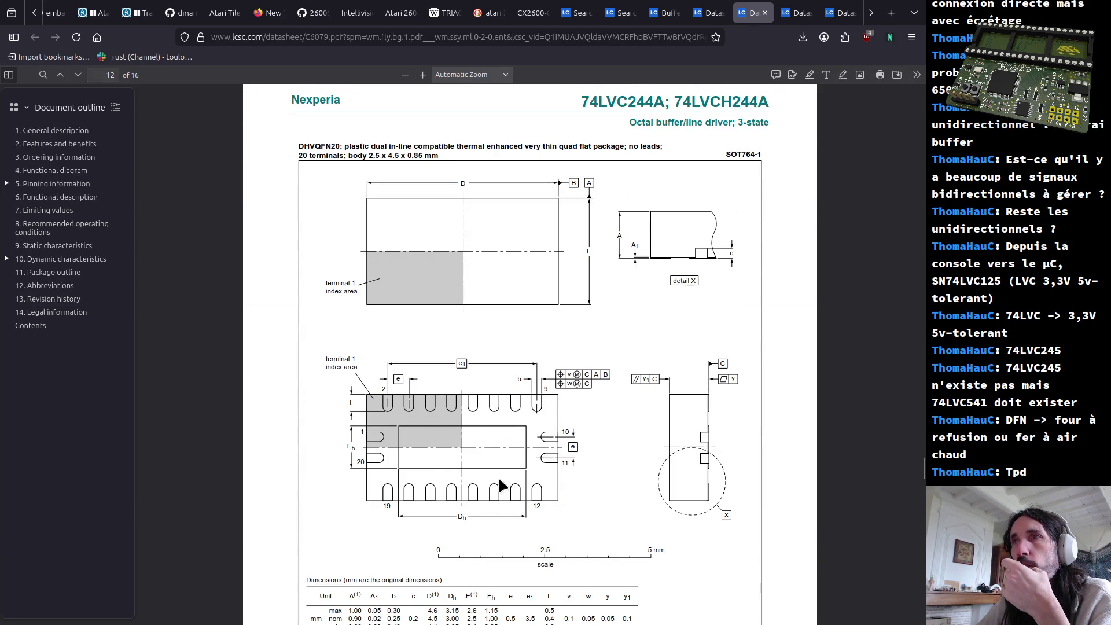
pyautogui.scroll(-4, 742, 475)
pyautogui.scroll(-3, 733, 483)
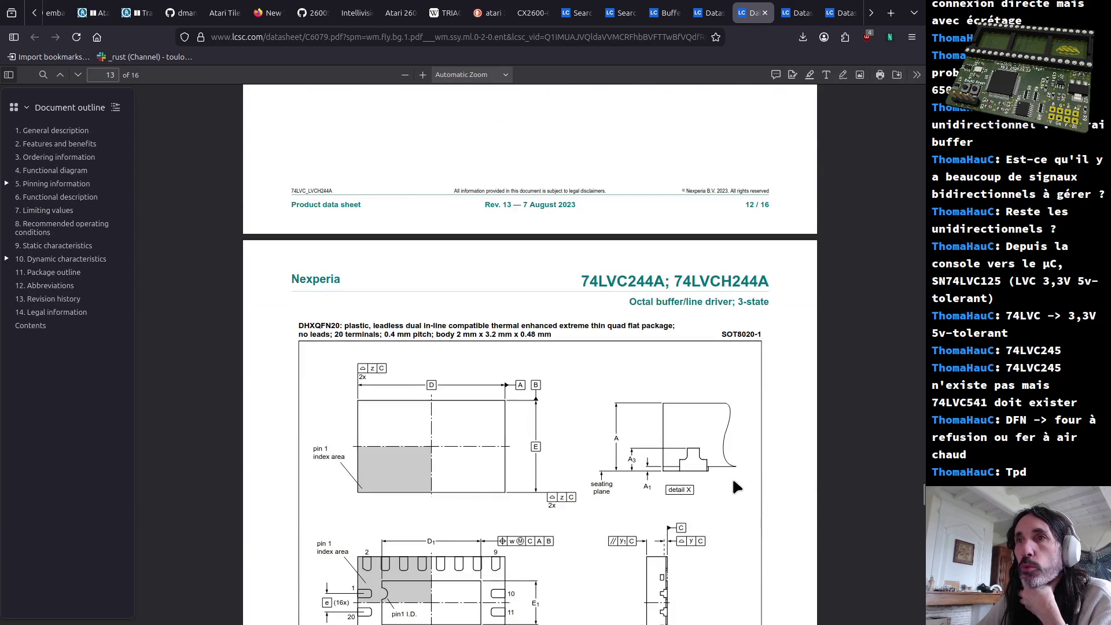
pyautogui.scroll(-3, 734, 482)
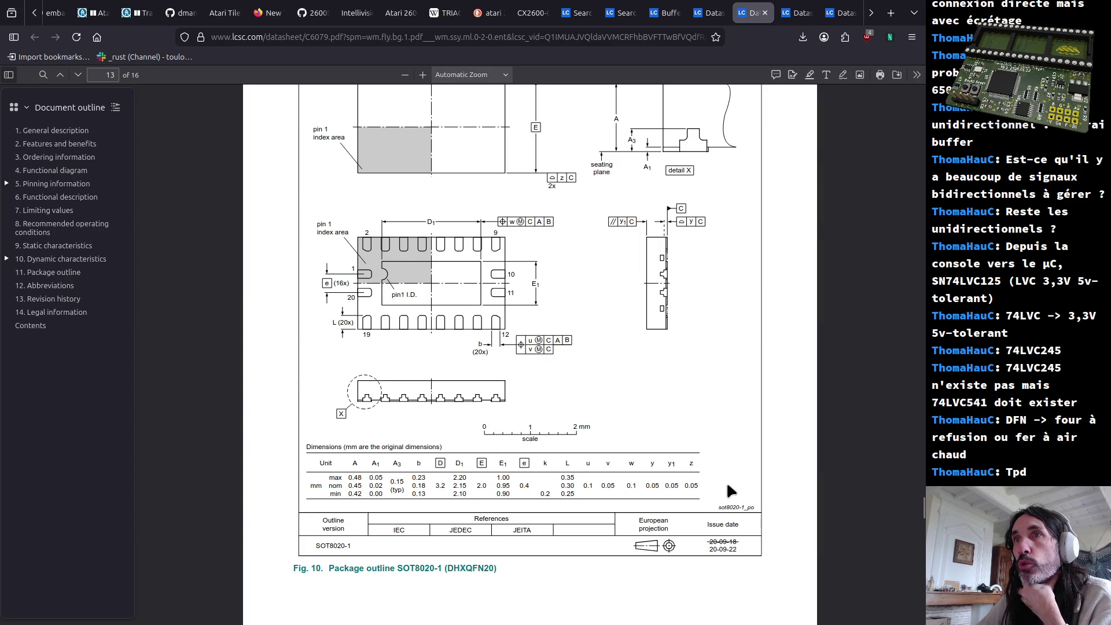
pyautogui.scroll(3, 658, 515)
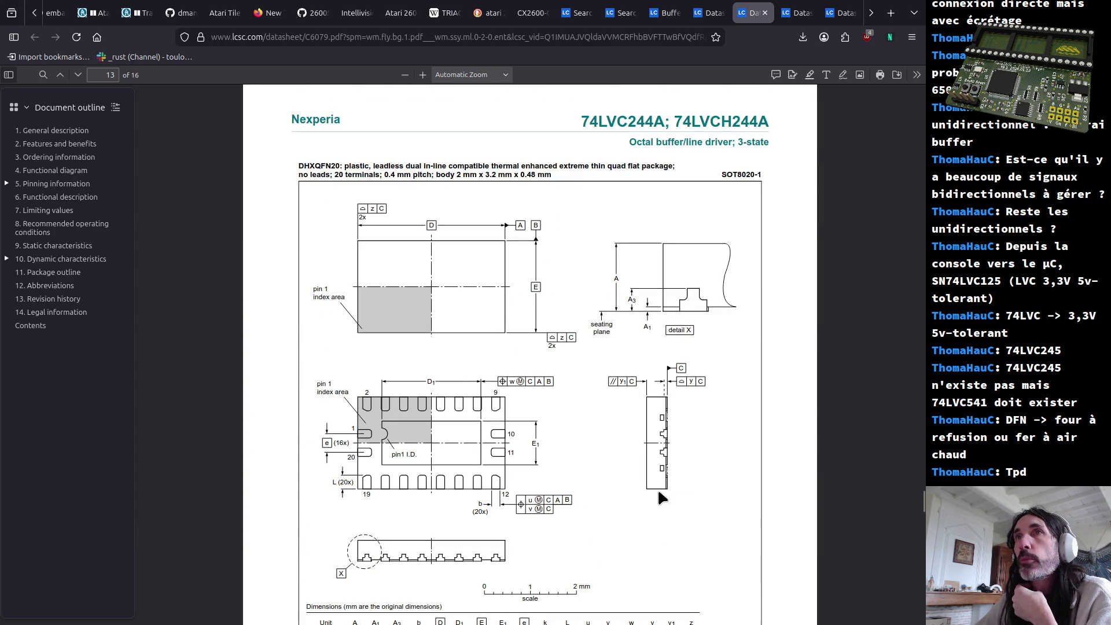
pyautogui.moveTo(922, 496)
pyautogui.mouseDown()
pyautogui.moveTo(920, 106)
pyautogui.moveTo(906, 181)
pyautogui.moveTo(905, 169)
pyautogui.mouseUp()
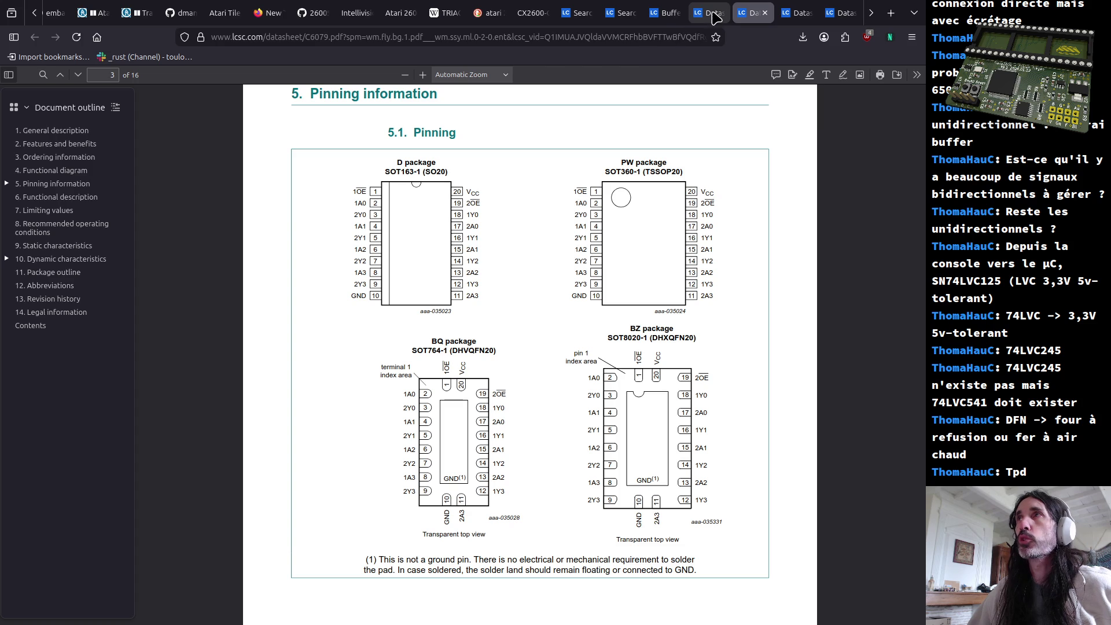
pyautogui.moveTo(708, 12)
pyautogui.hotkey('alt', 'Tab')
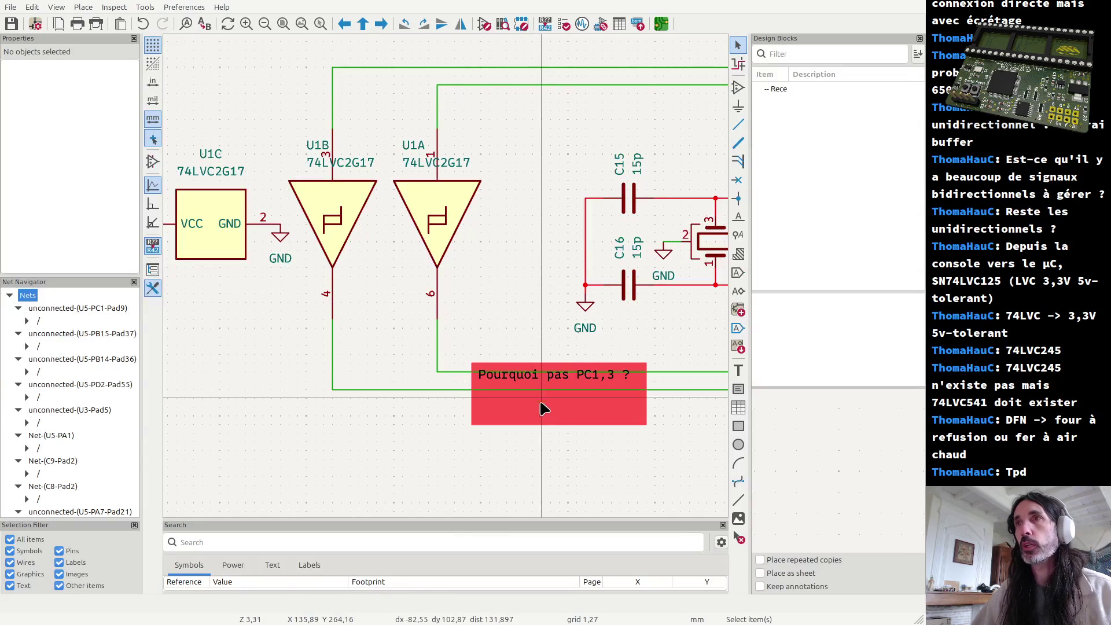
pyautogui.hotkey('alt', 'Tab')
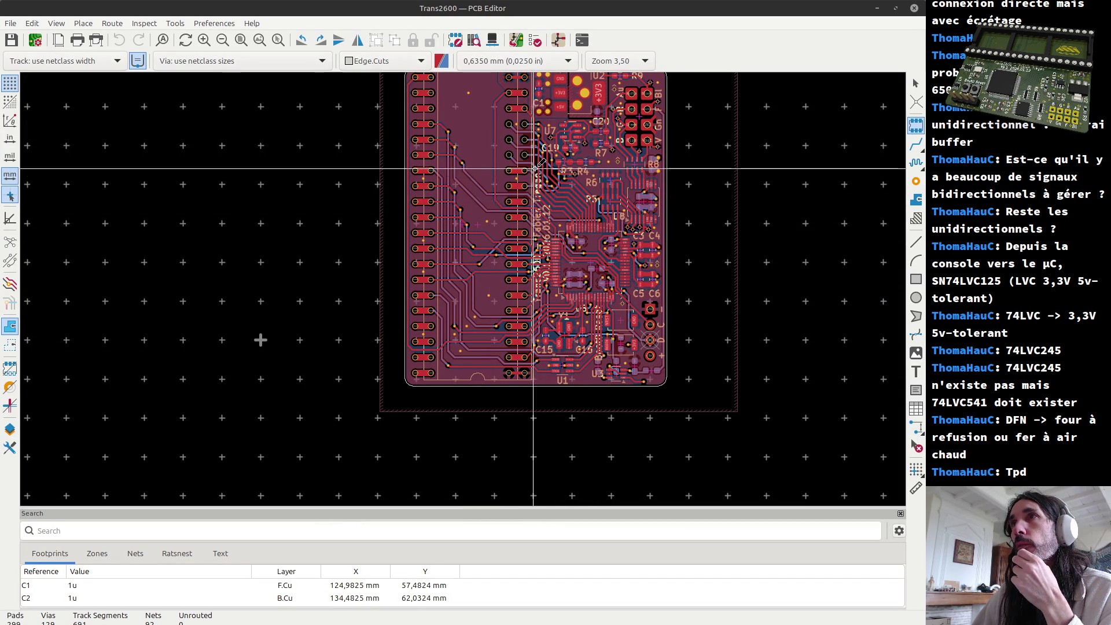
pyautogui.scroll(3, 576, 208)
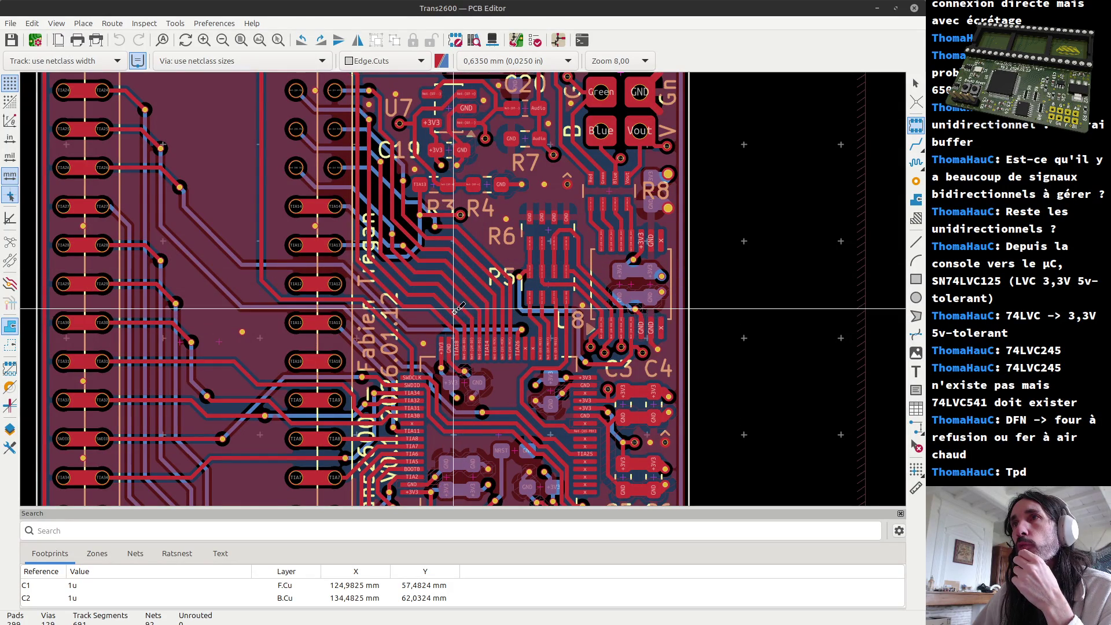
pyautogui.scroll(-2, 464, 289)
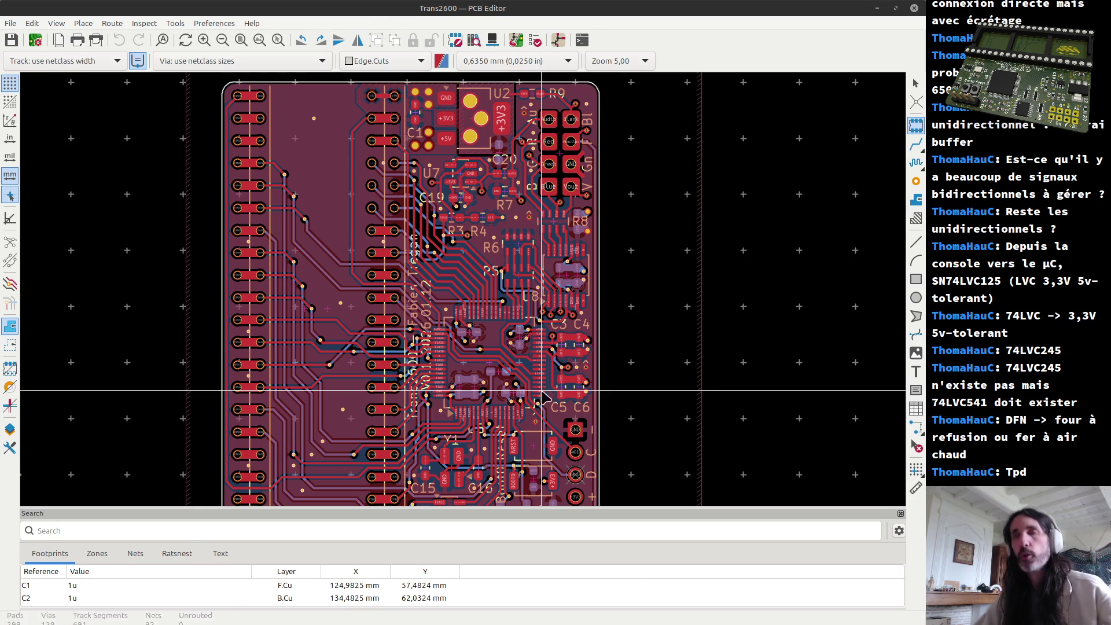
pyautogui.hotkey('alt', 'Tab')
pyautogui.scroll(-3, 426, 297)
pyautogui.scroll(-3, 449, 282)
pyautogui.scroll(1, 449, 282)
pyautogui.scroll(3, 449, 283)
pyautogui.scroll(-2, 449, 283)
pyautogui.scroll(2, 449, 282)
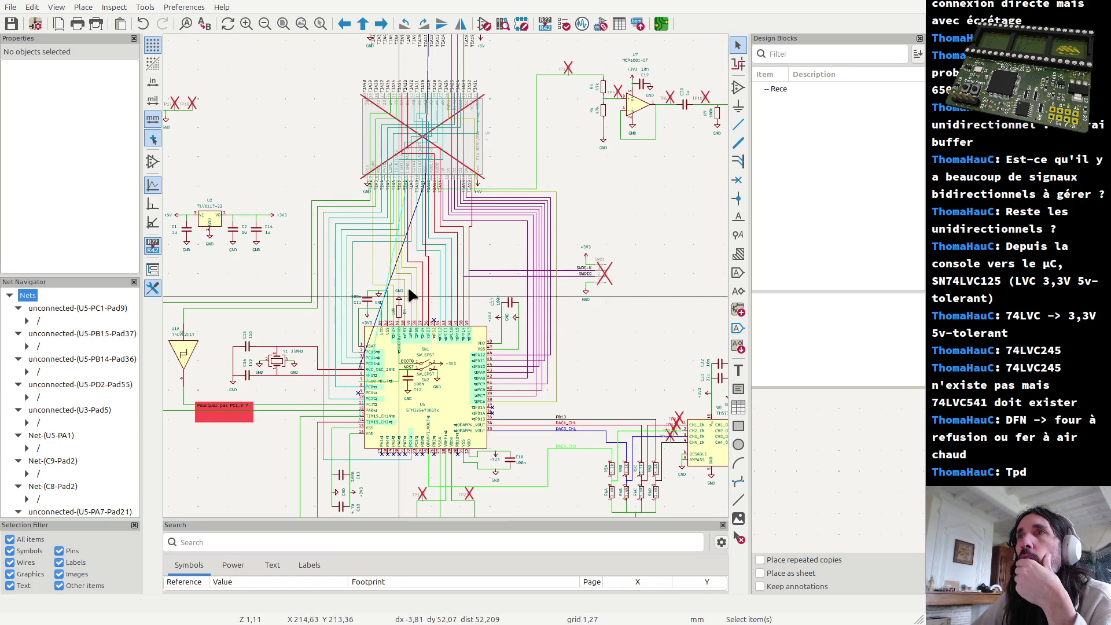
pyautogui.scroll(2, 447, 279)
pyautogui.scroll(1, 447, 278)
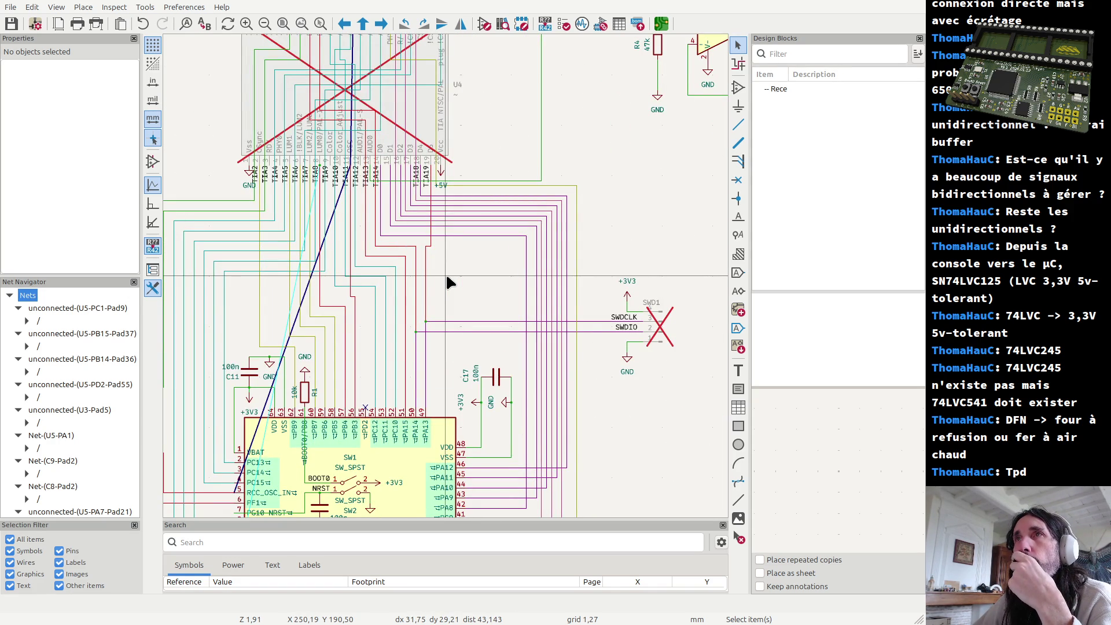
# Select the TIA signal wires feeding the STM32's upper pins with a wire pick and selection rectangles
pyautogui.click(405, 301)
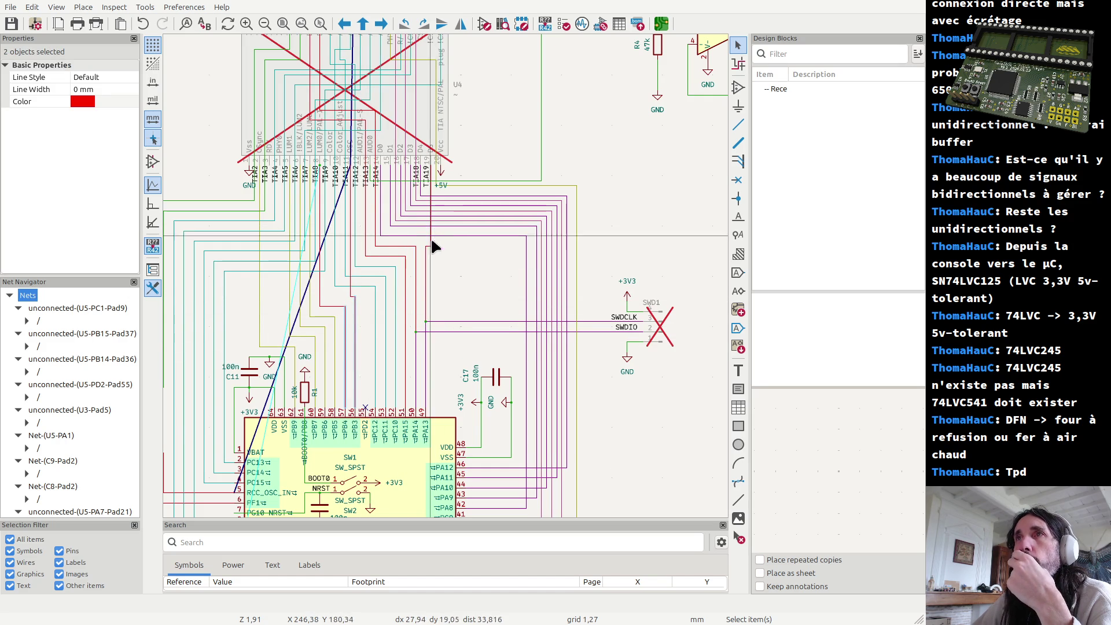
pyautogui.moveTo(438, 287)
pyautogui.mouseDown()
pyautogui.moveTo(414, 275)
pyautogui.moveTo(434, 292)
pyautogui.mouseUp()
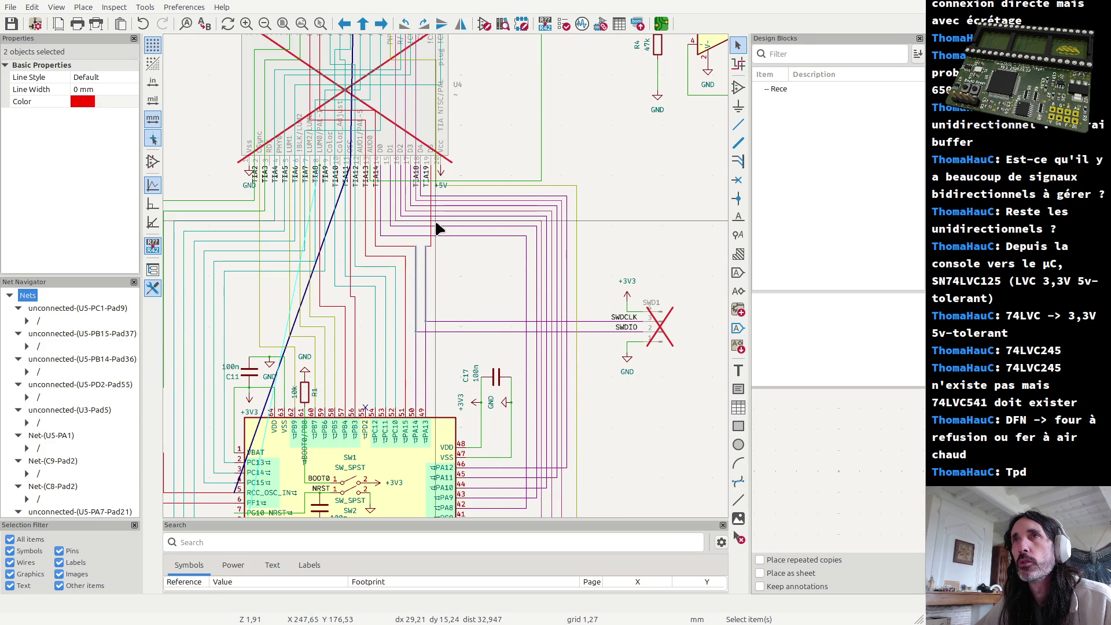
pyautogui.moveTo(430, 254); pyautogui.dragTo(409, 199)
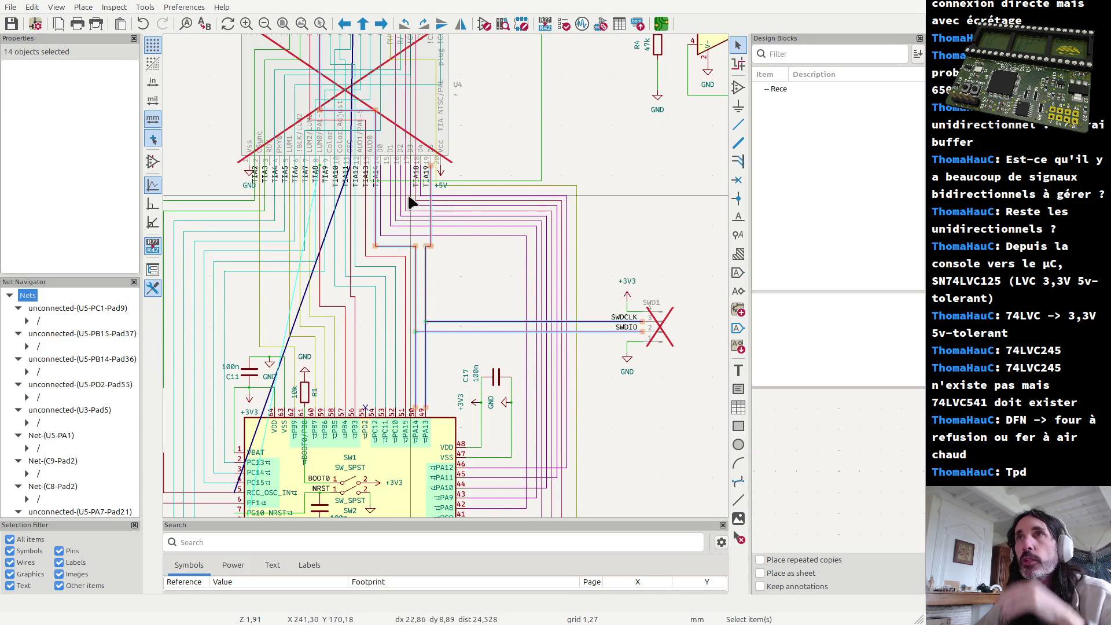
pyautogui.scroll(2, 454, 281)
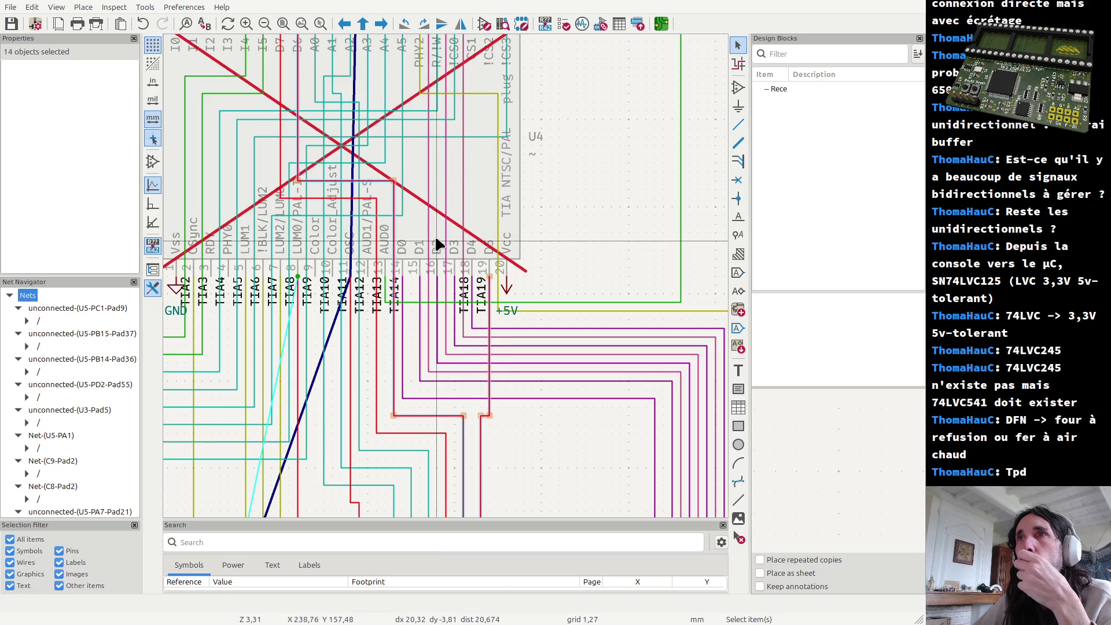
pyautogui.scroll(-1, 434, 234)
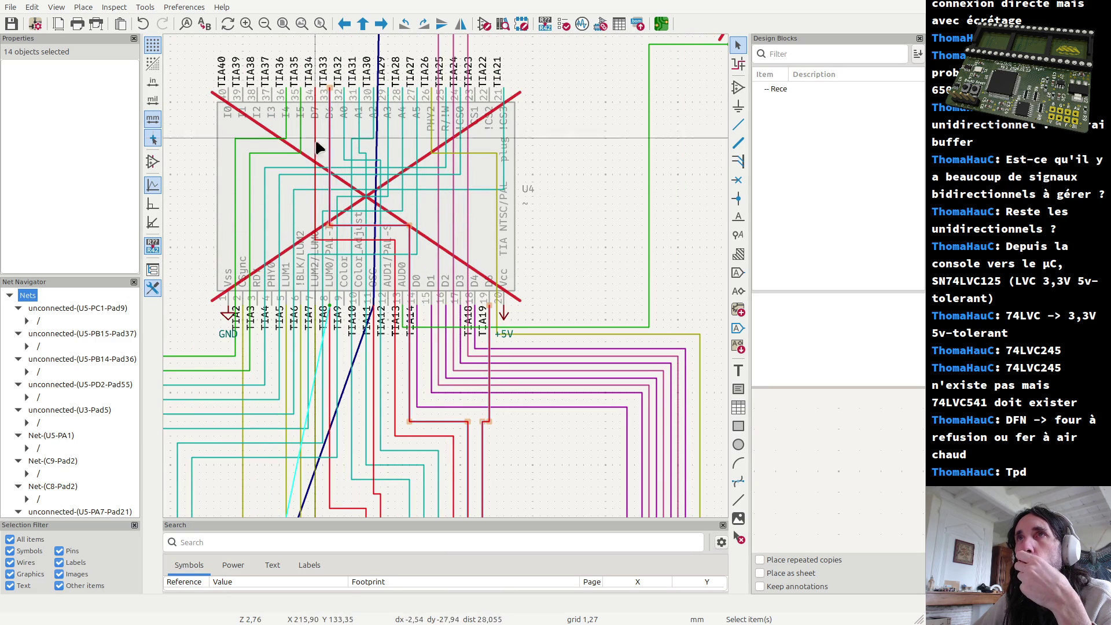
pyautogui.scroll(-1, 447, 280)
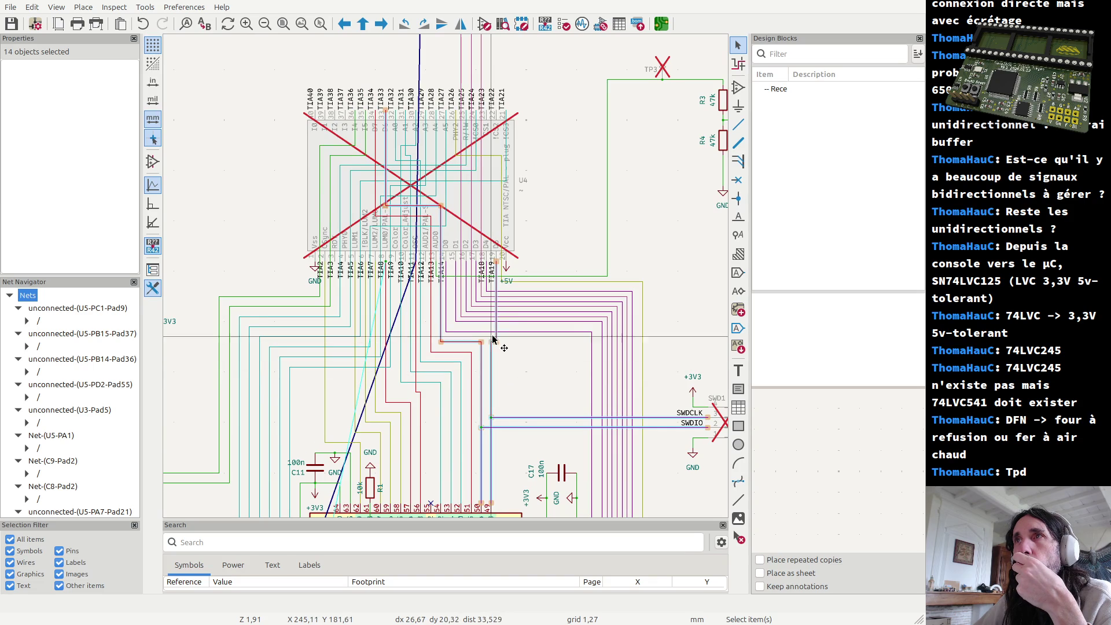
# Select the stray diagonal cyan wire segments among the TIA lines and delete them
pyautogui.click(482, 380)
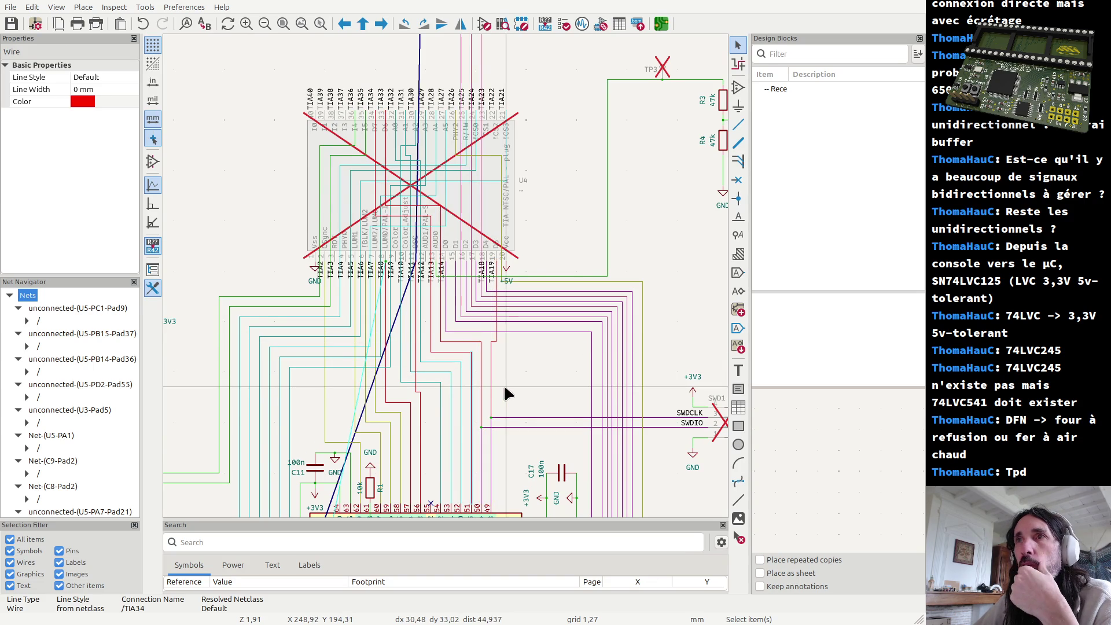
pyautogui.moveTo(424, 397); pyautogui.dragTo(403, 404)
pyautogui.click(440, 406)
pyautogui.click(378, 329)
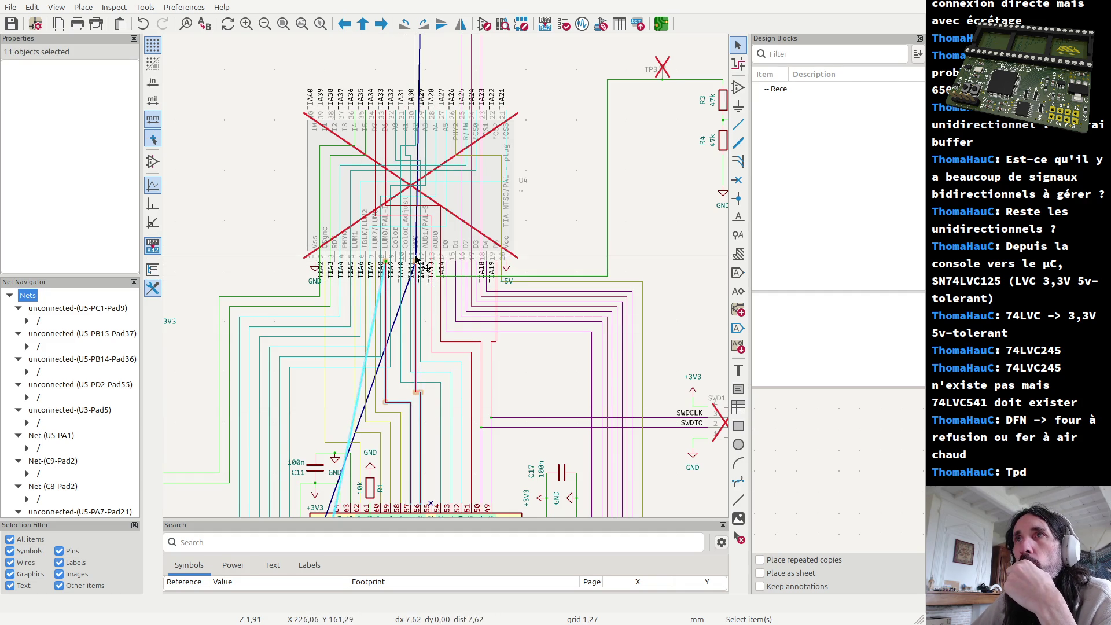
pyautogui.scroll(-1, 418, 260)
pyautogui.scroll(-1, 418, 261)
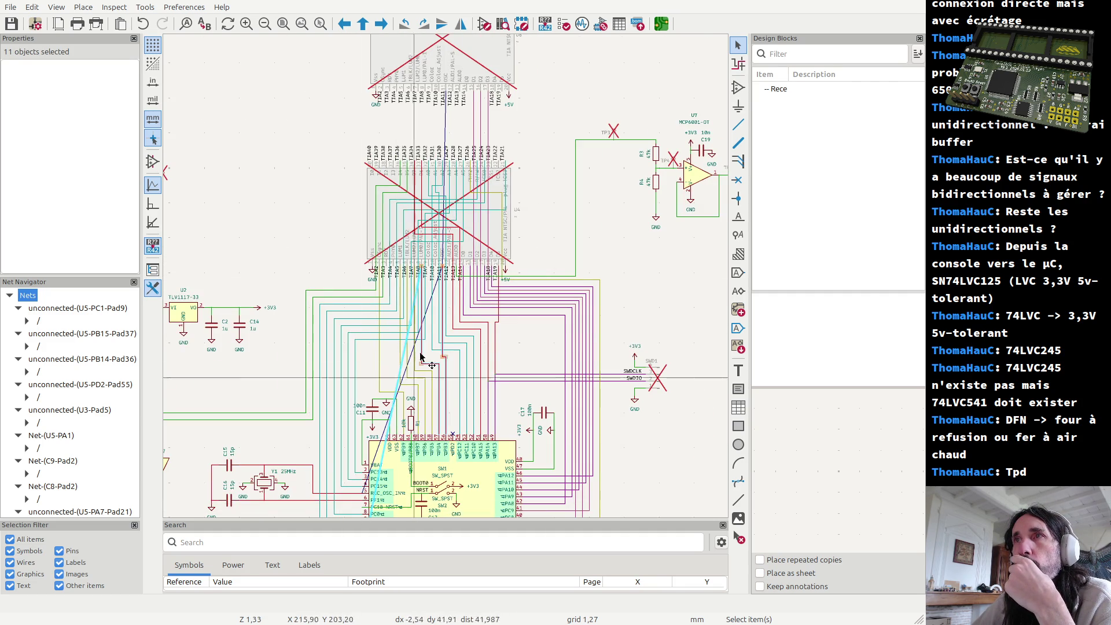
pyautogui.scroll(2, 411, 393)
pyautogui.press('Escape')
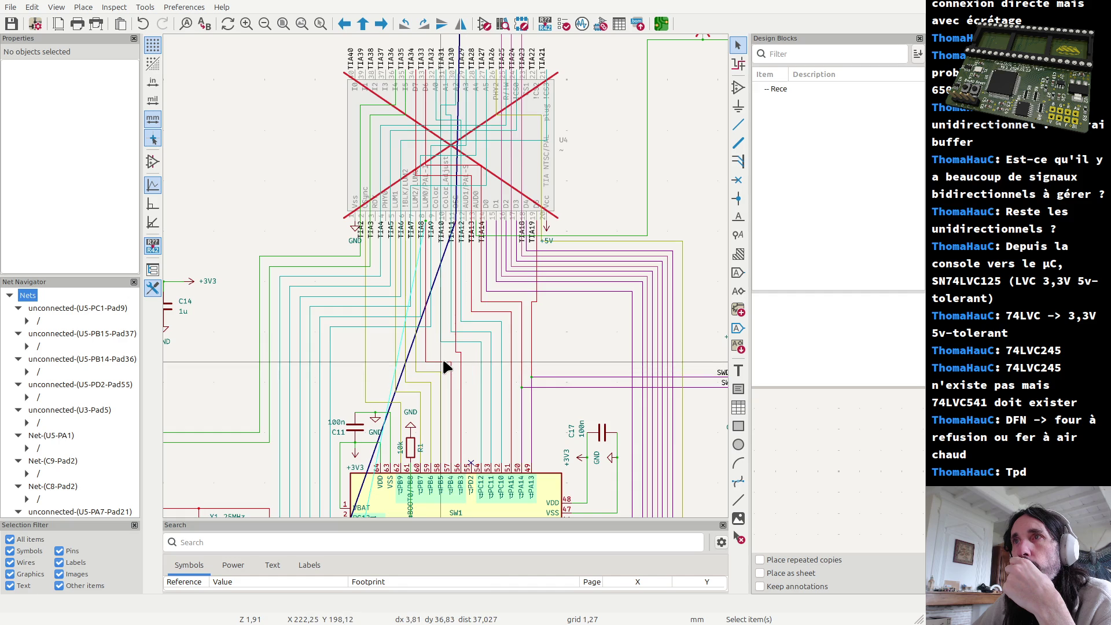
pyautogui.click(444, 366)
pyautogui.scroll(-1, 442, 366)
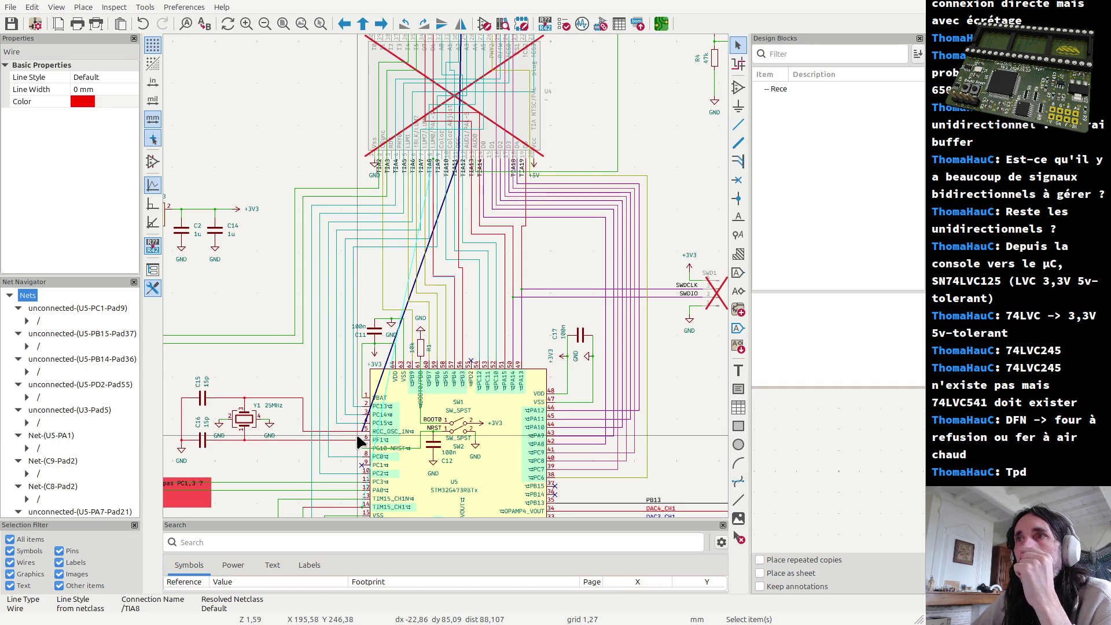
pyautogui.click(593, 105)
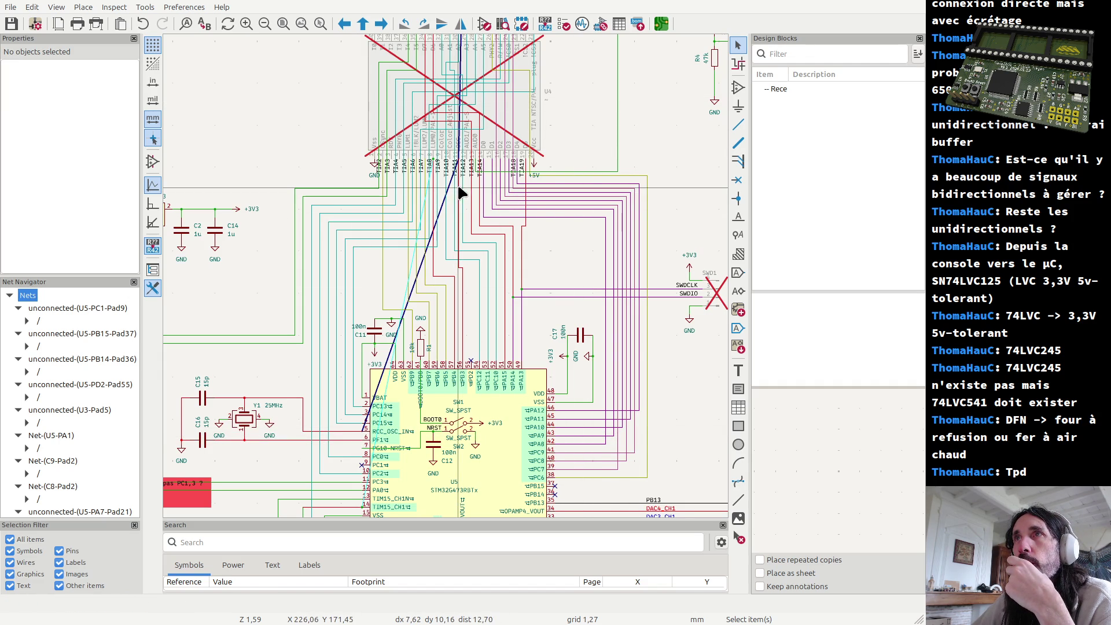
pyautogui.click(459, 188)
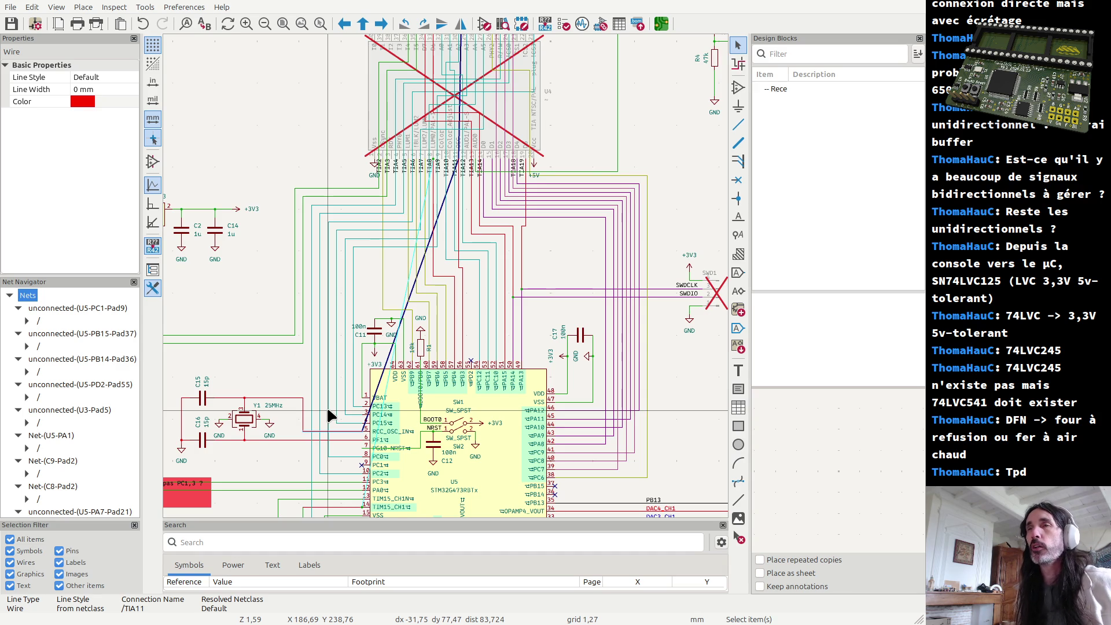
# Move the red TIA11 wire segment up and left toward the bus end
pyautogui.moveTo(326, 416); pyautogui.dragTo(463, 278)
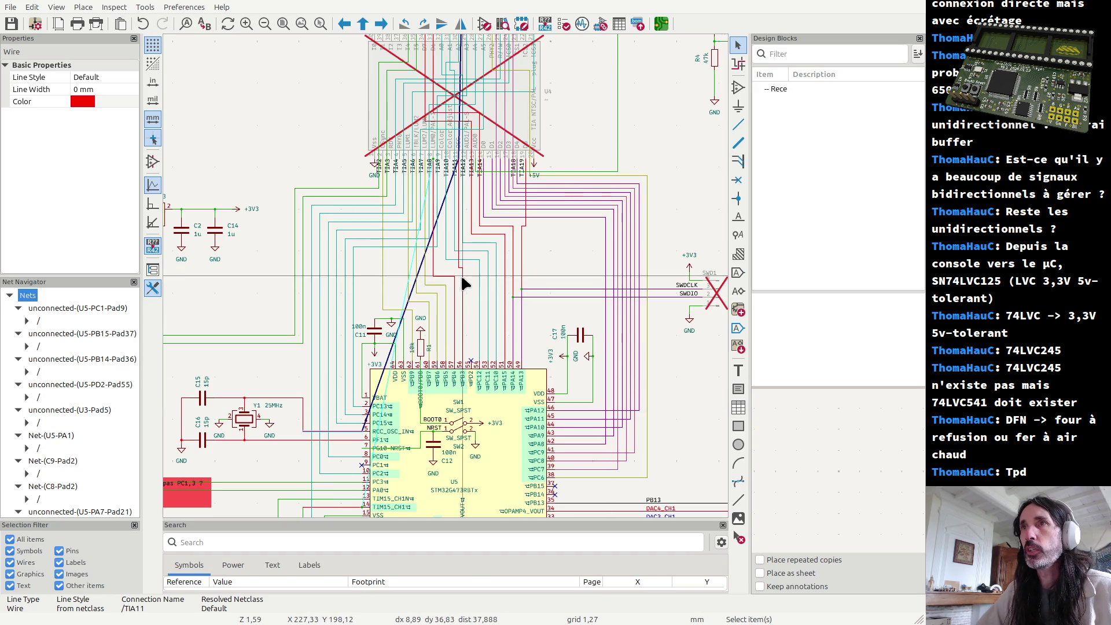
pyautogui.moveTo(462, 278)
pyautogui.mouseDown()
pyautogui.moveTo(448, 205)
pyautogui.moveTo(461, 163)
pyautogui.mouseUp()
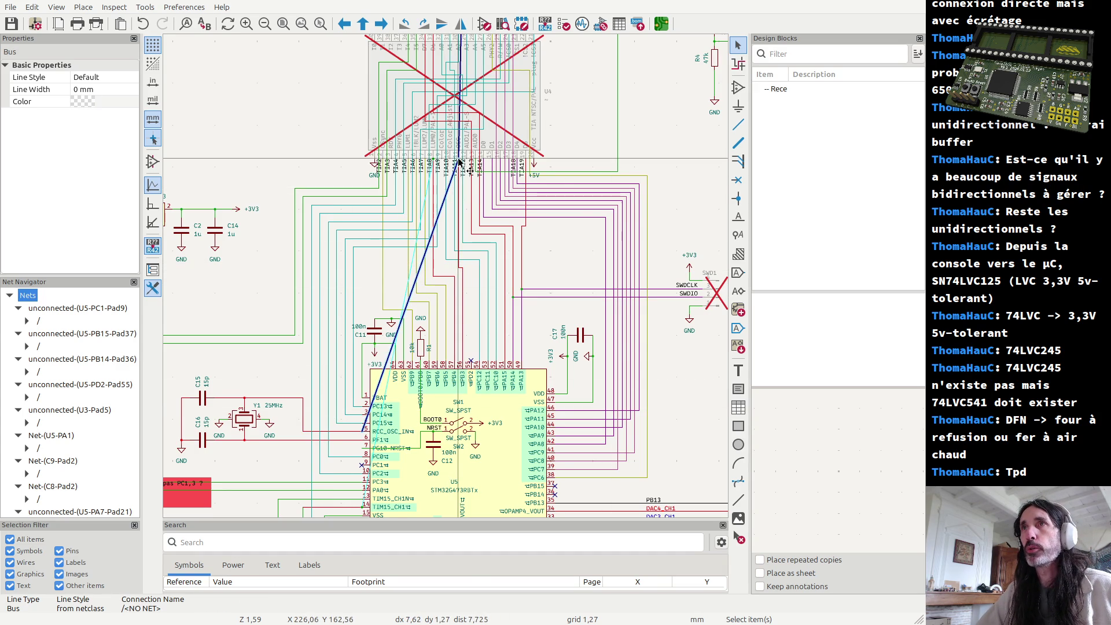
pyautogui.click(356, 433)
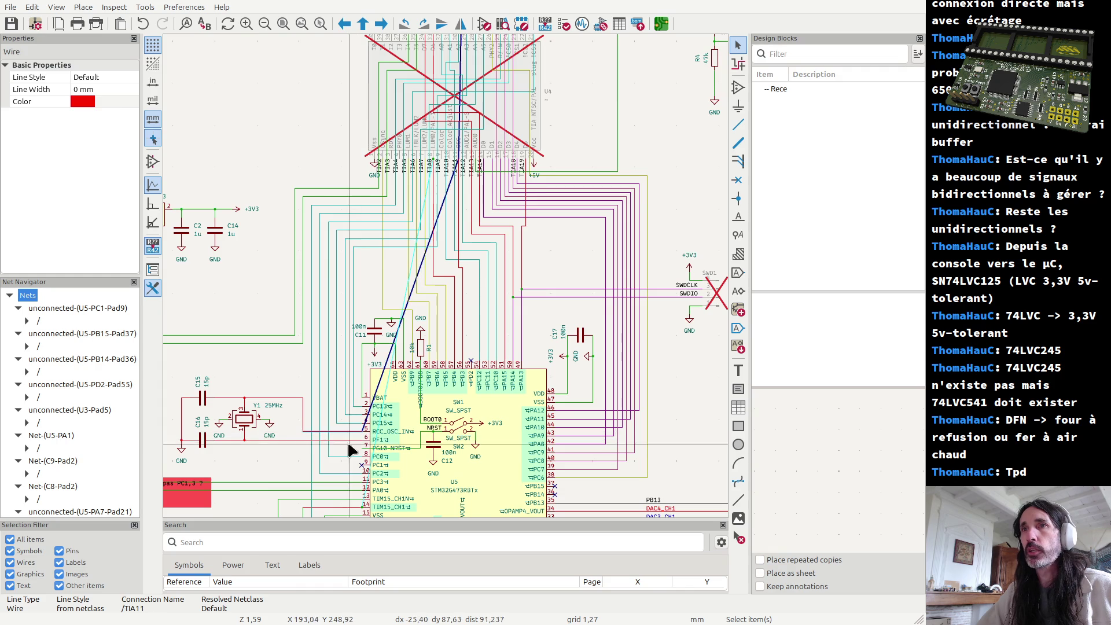
# Inspect the crystal oscillator circuit and the SWDCLK, TIA34 and TIA8 wires, then start a bus line
pyautogui.moveTo(165, 361); pyautogui.dragTo(303, 463)
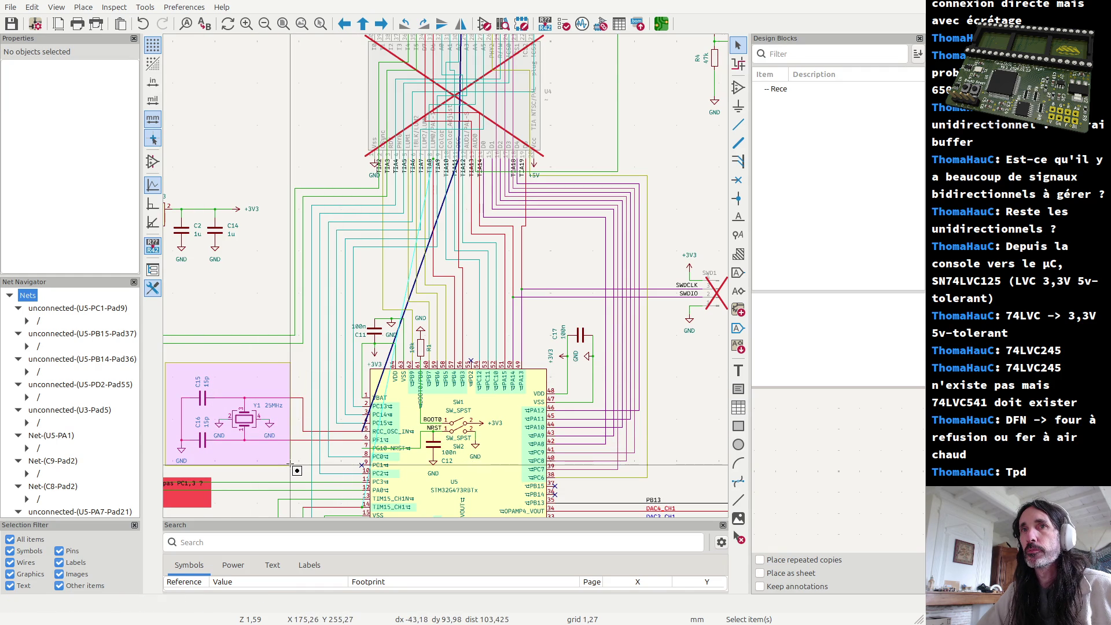
pyautogui.moveTo(303, 463); pyautogui.dragTo(291, 467)
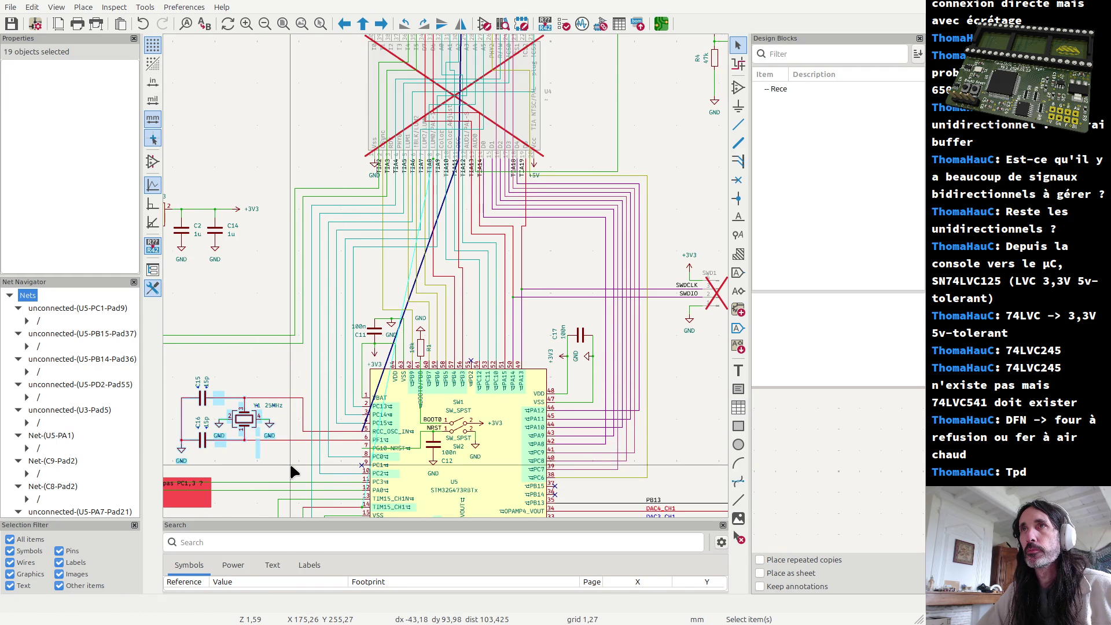
pyautogui.click(520, 252)
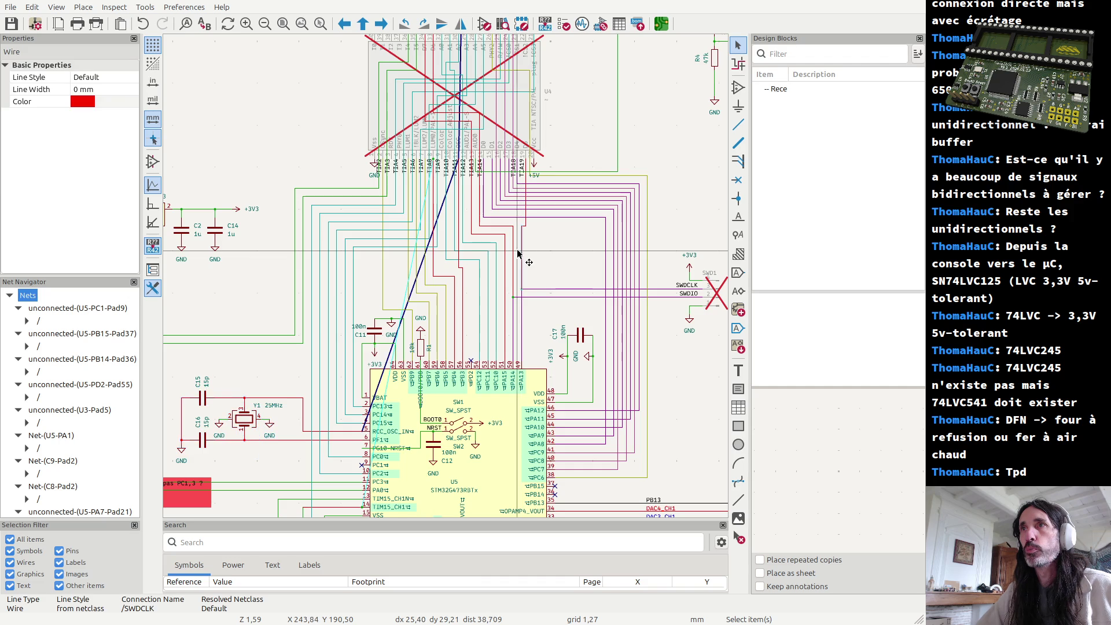
pyautogui.click(520, 294)
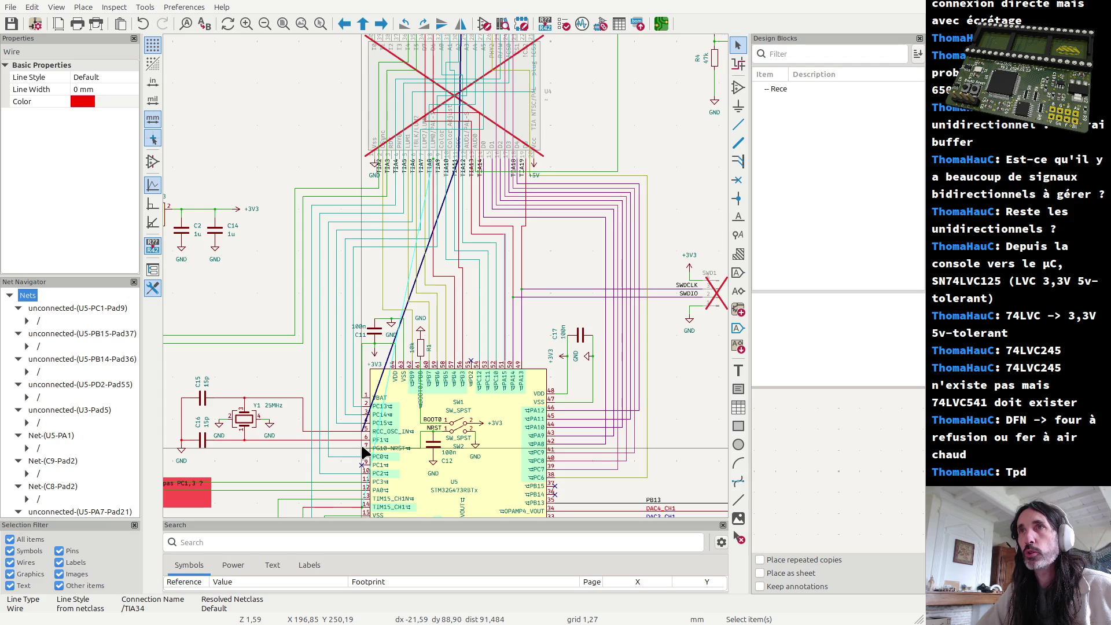
pyautogui.click(447, 274)
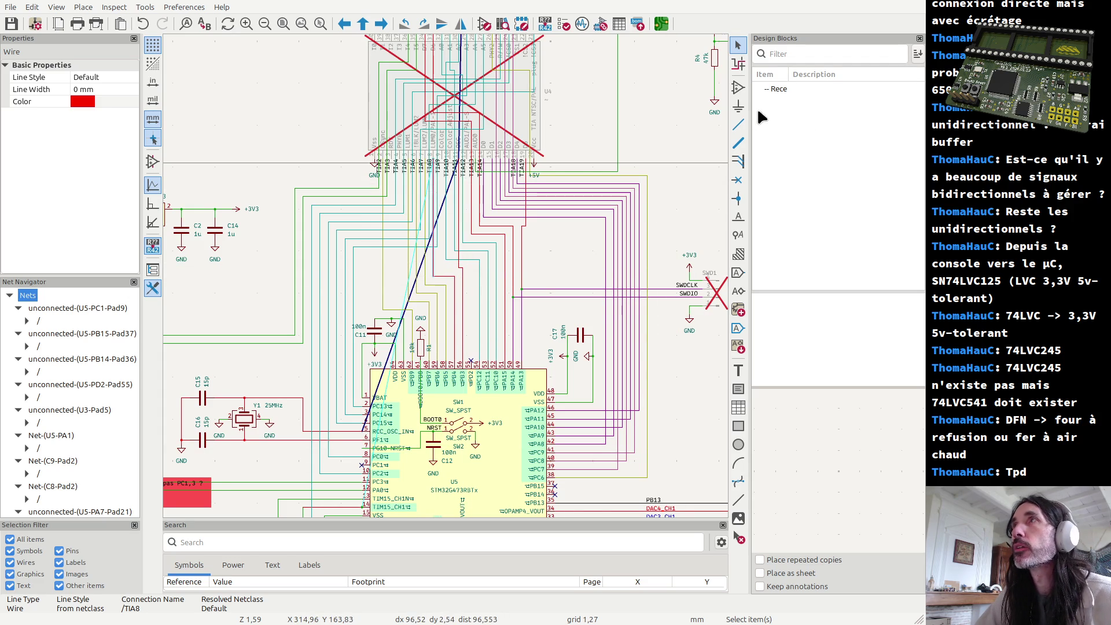
pyautogui.click(738, 142)
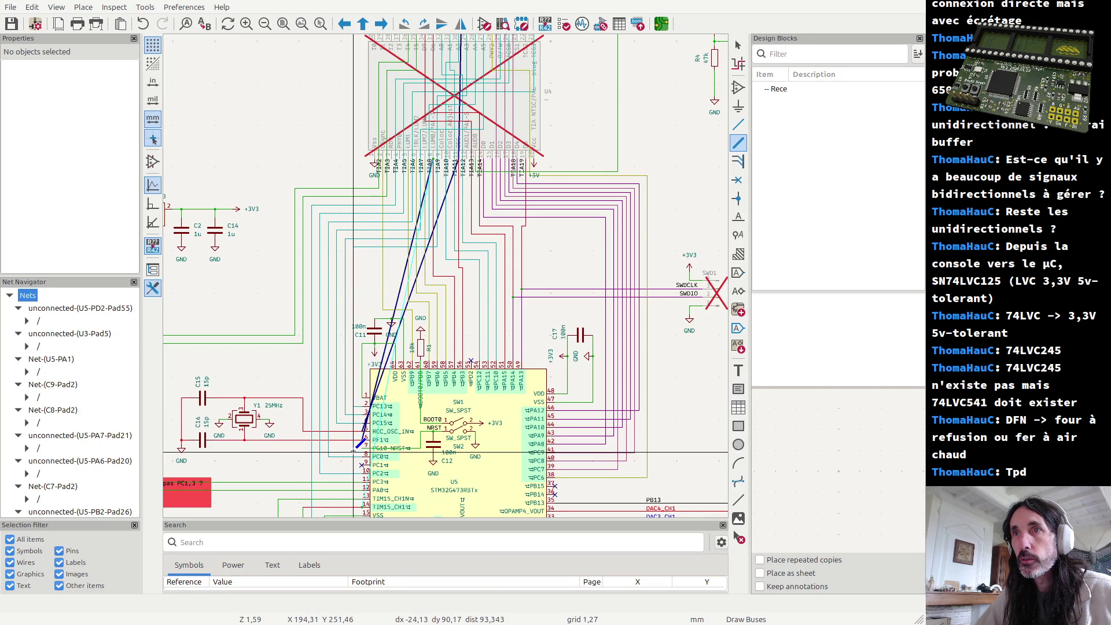
pyautogui.scroll(-2, 358, 460)
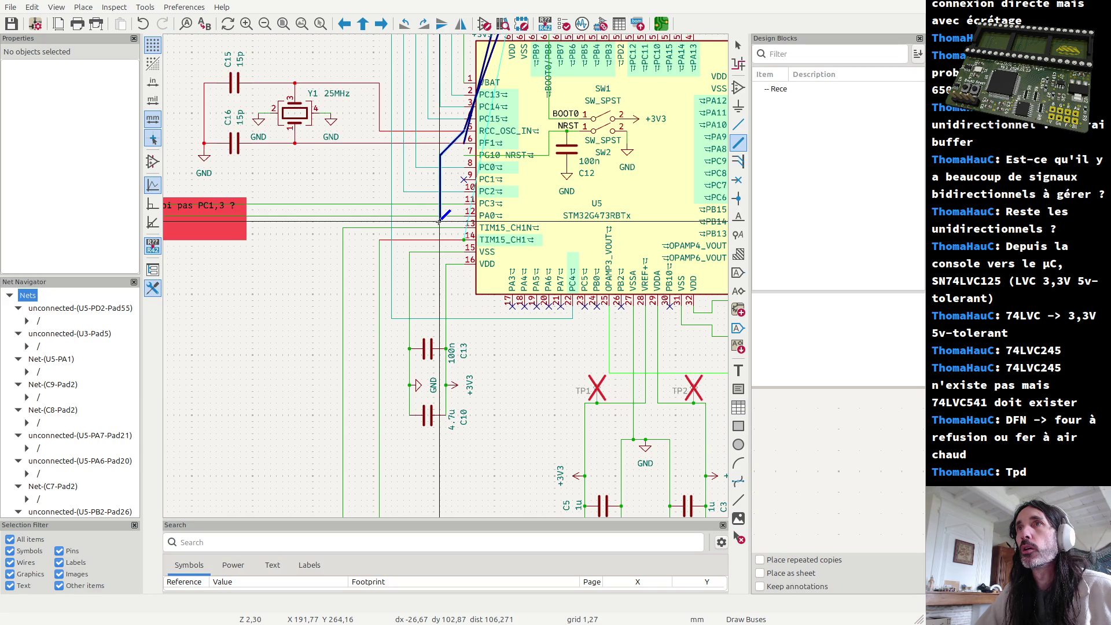
# End the bus line at the STM32 pin 9 area and switch to the buffer datasheet
pyautogui.click(464, 179)
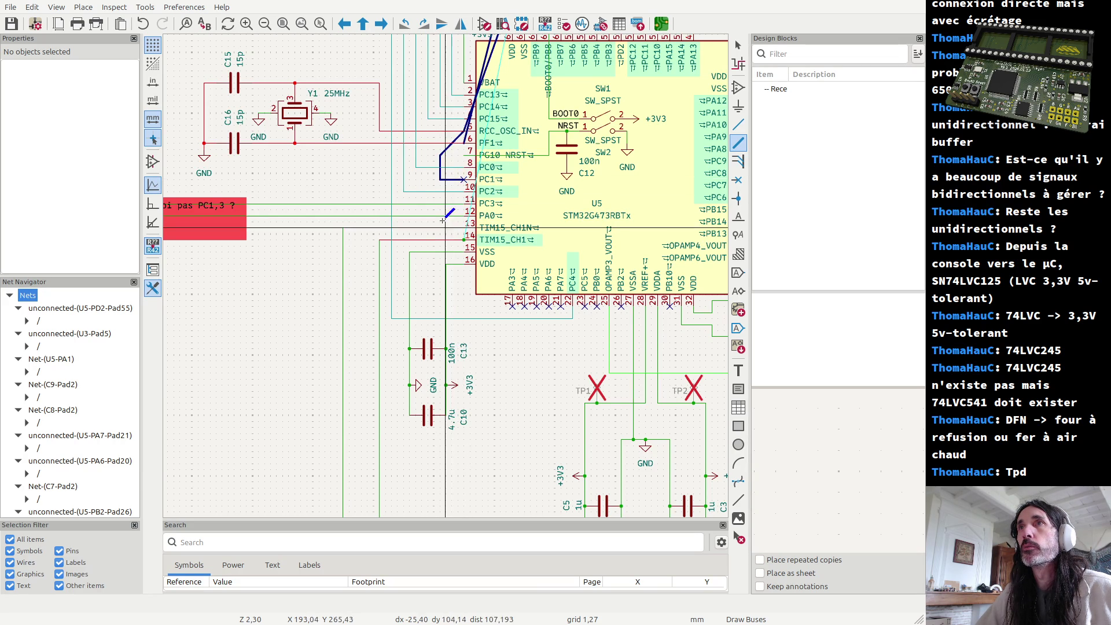
pyautogui.scroll(-2, 473, 277)
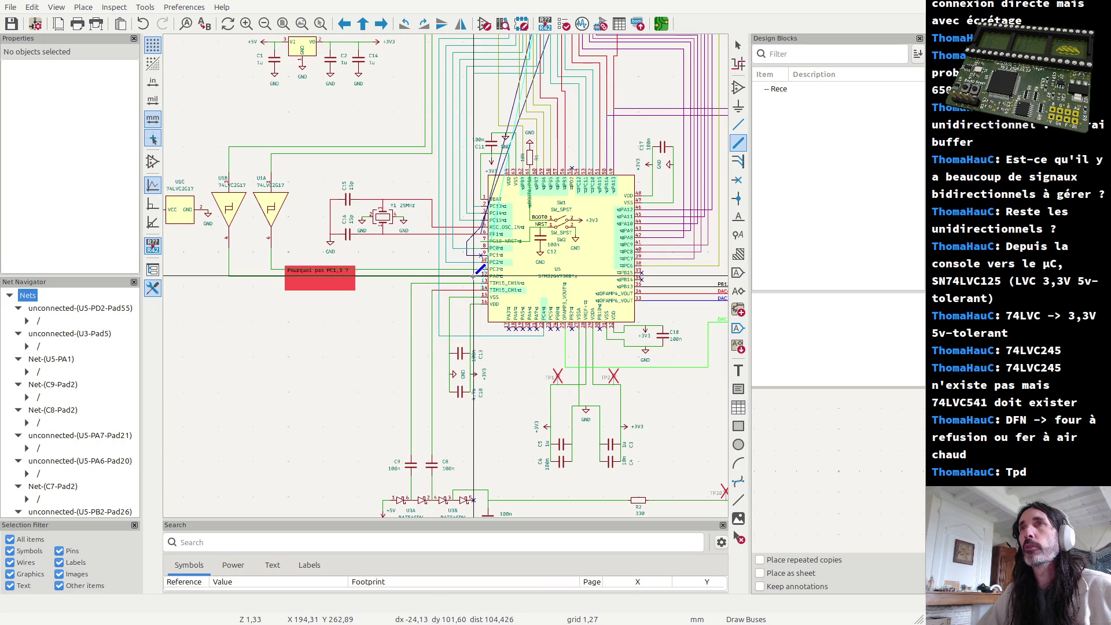
pyautogui.press('Escape')
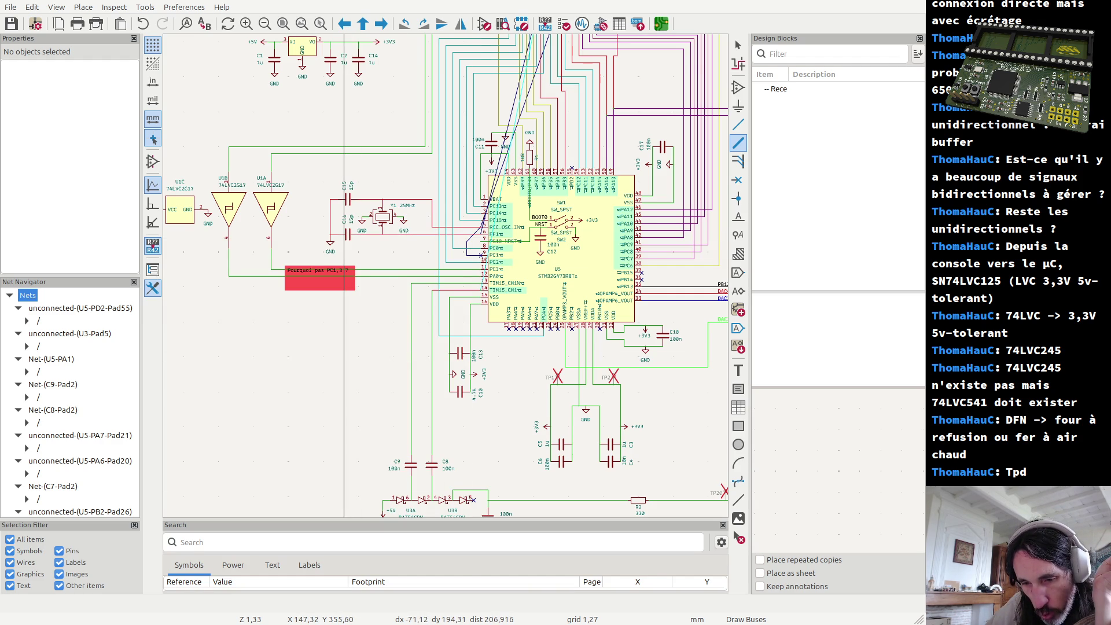
pyautogui.hotkey('alt', 'Tab')
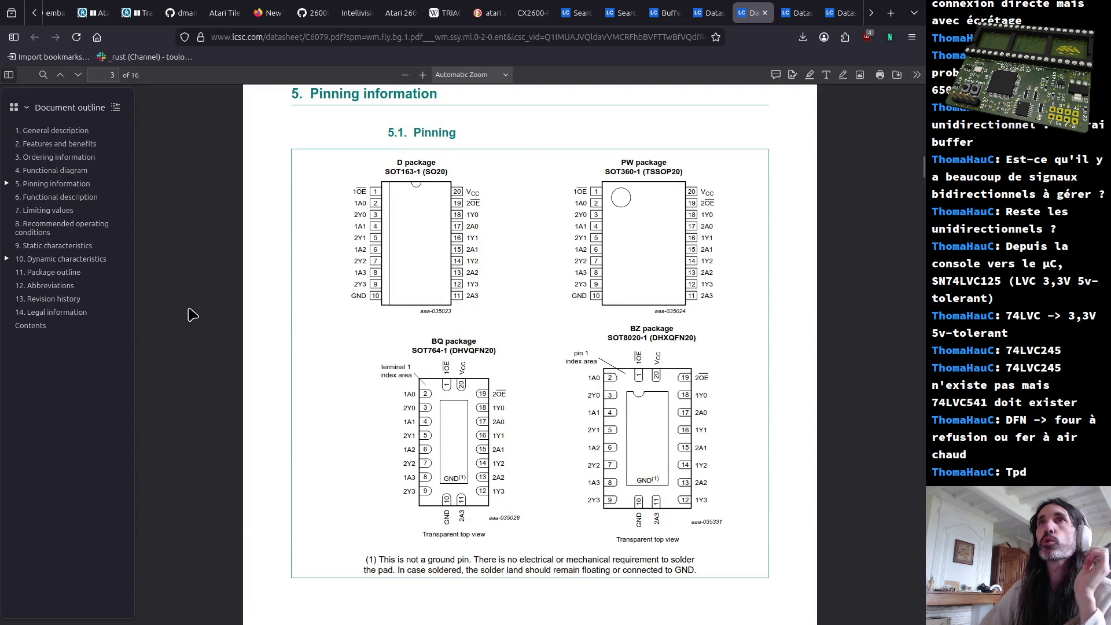
# Cycle through the open windows and settle on the 74LVC244A pinning page with its package pin diagrams
pyautogui.hotkey('alt', 'Tab')
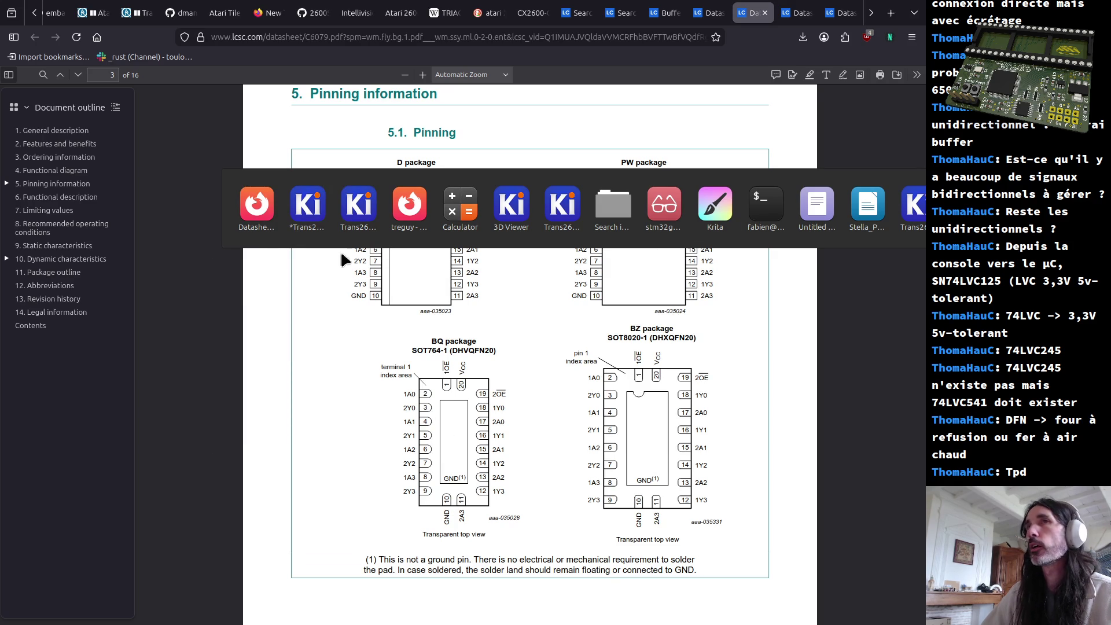
pyautogui.click(247, 214)
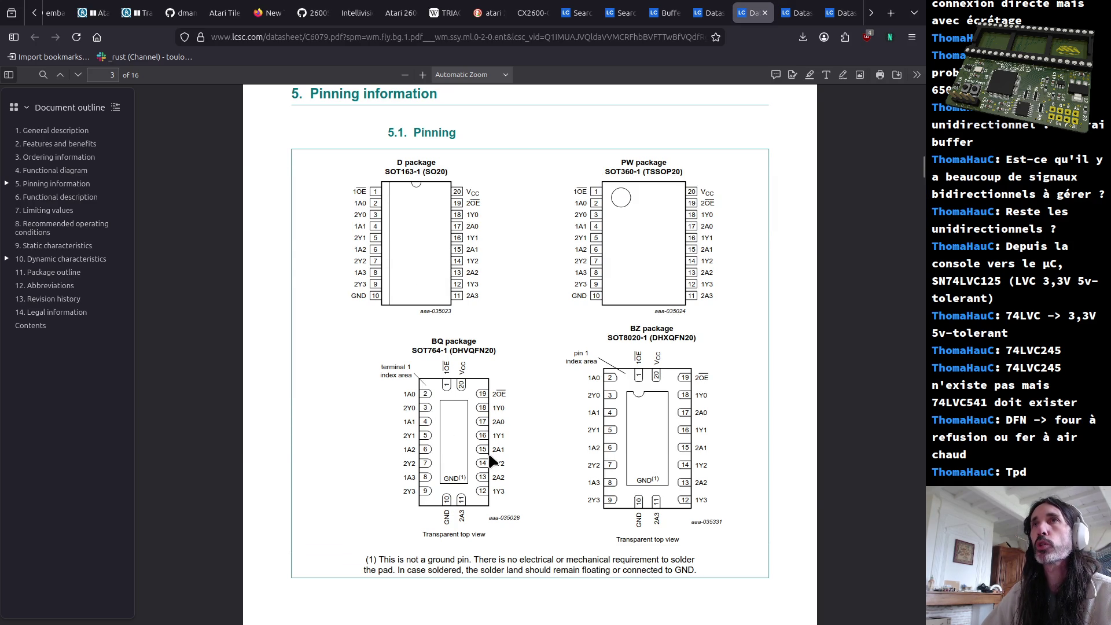
pyautogui.hotkey('alt', 'Tab')
pyautogui.click(490, 458)
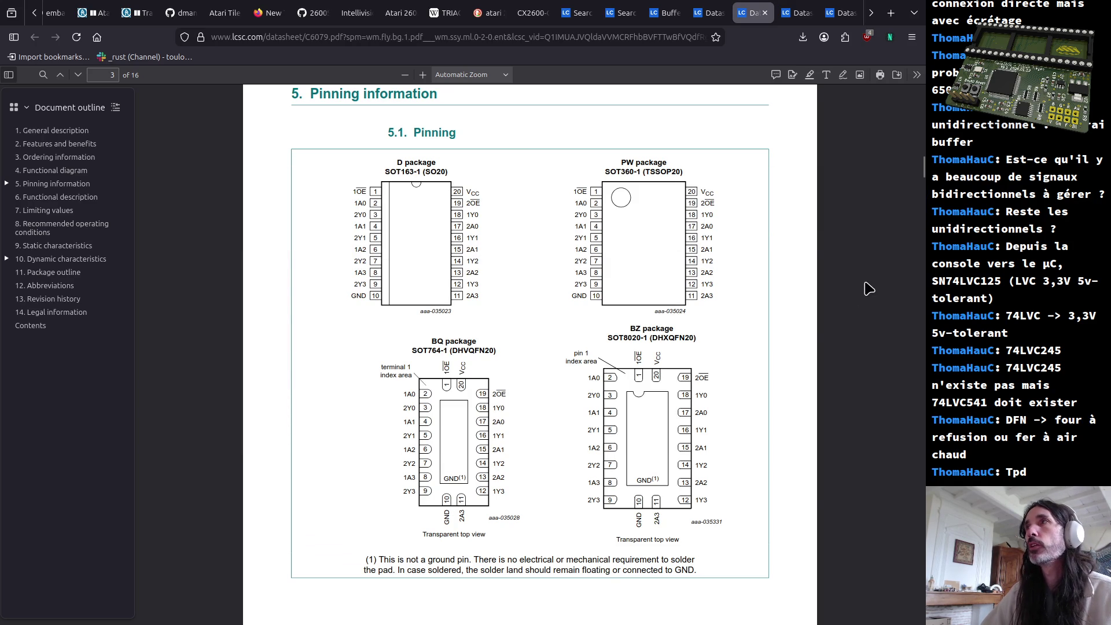
pyautogui.hotkey('alt', 'Tab')
pyautogui.hotkey('alt', 'Tab')
pyautogui.hotkey('alt', 'Tab')
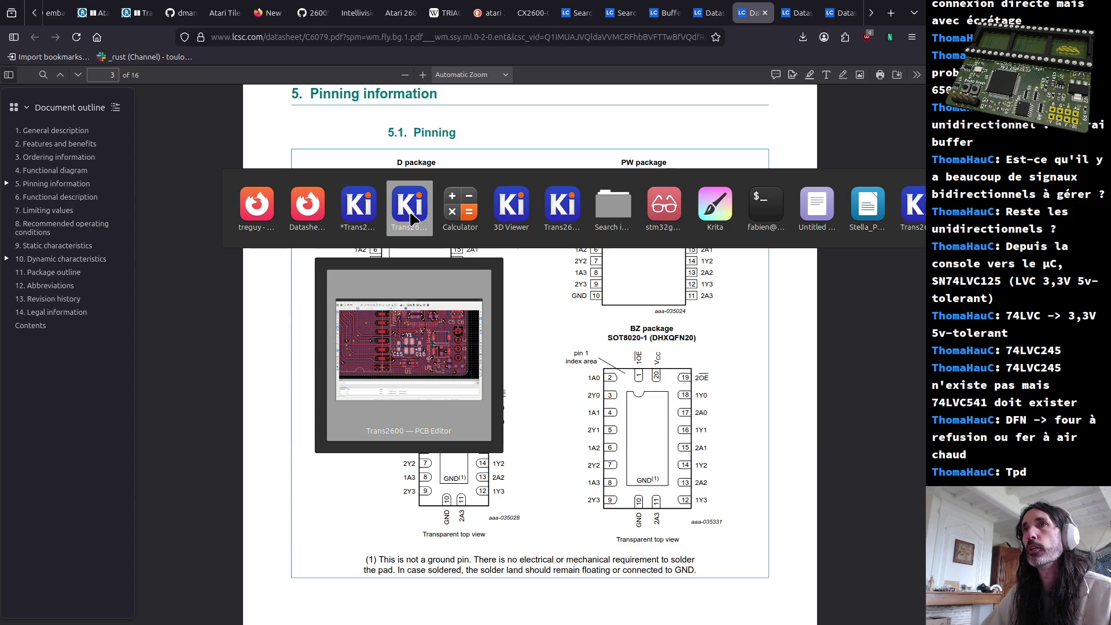
pyautogui.hotkey('alt', 'Tab')
pyautogui.hotkey('alt', 'Tab')
pyautogui.hotkey('alt', 'Tab')
pyautogui.hotkey('alt', 'Tab')
pyautogui.hotkey('alt', 'Tab')
pyautogui.hotkey('alt', 'Tab')
pyautogui.hotkey('alt', 'Tab')
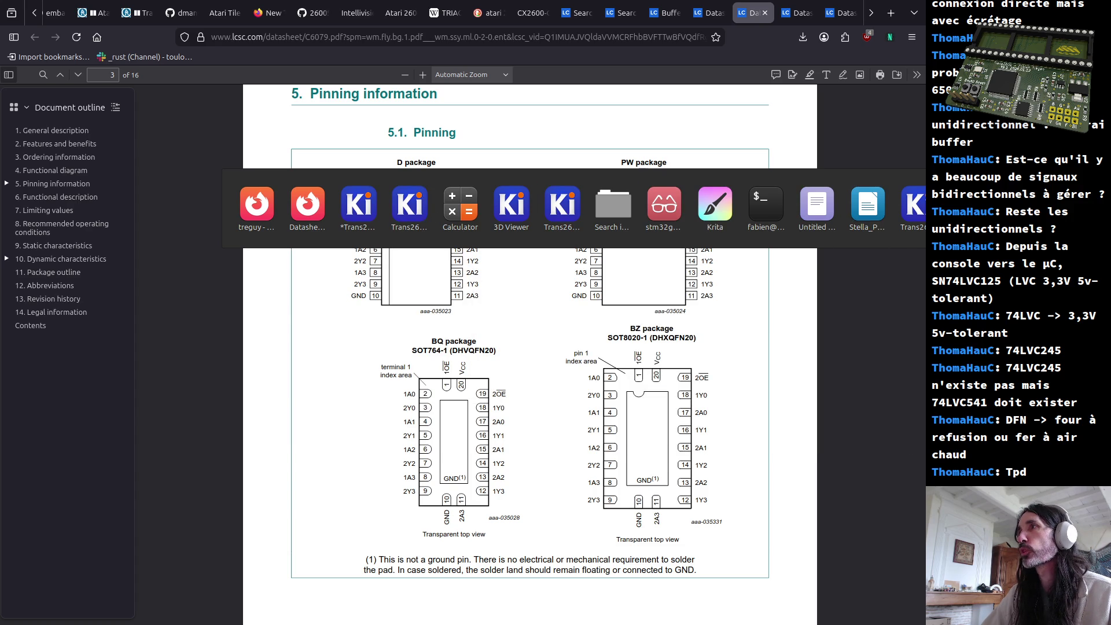
pyautogui.press('Escape')
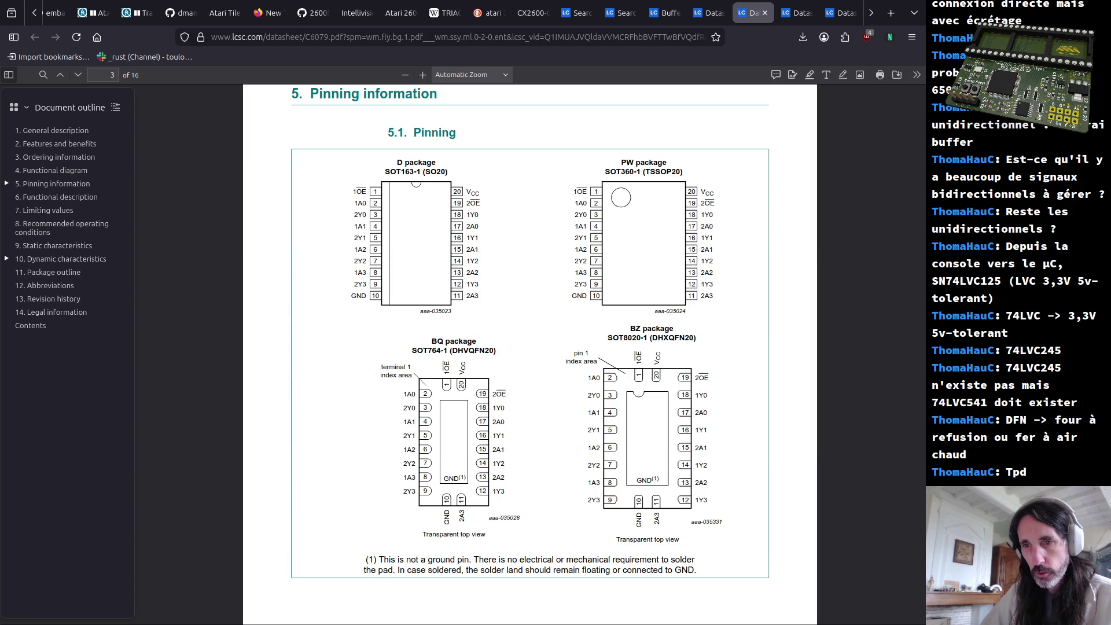